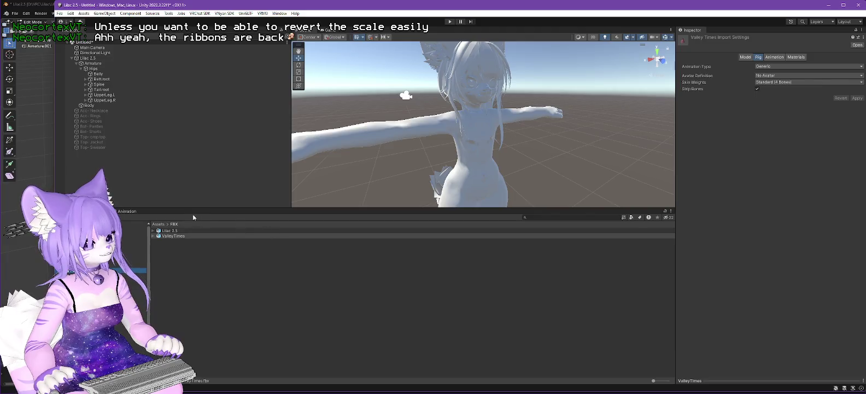
Drag the ValleyTimes dress prefab into the scene hierarchy and expand it.
click(167, 237)
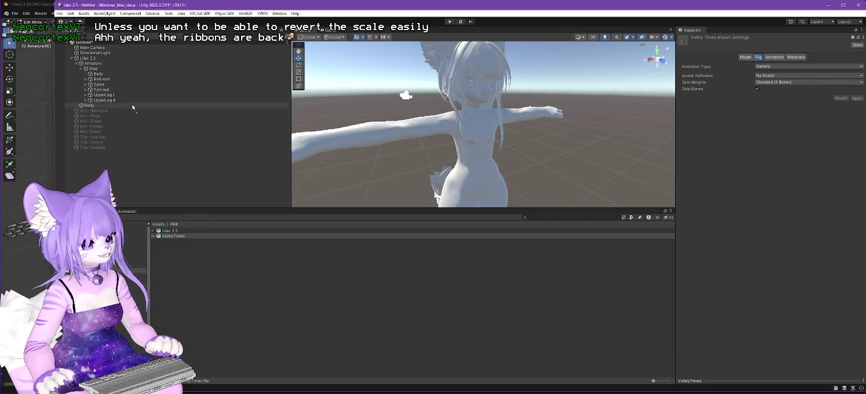
drag(86, 47, 86, 43)
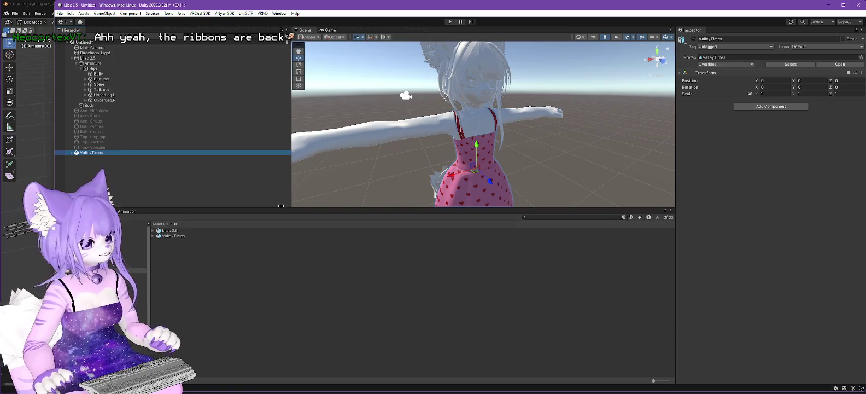
click(73, 154)
Inspect the dress's Armature.001 Hips and mesh, then start adding a component to ValleyTimes.
click(77, 157)
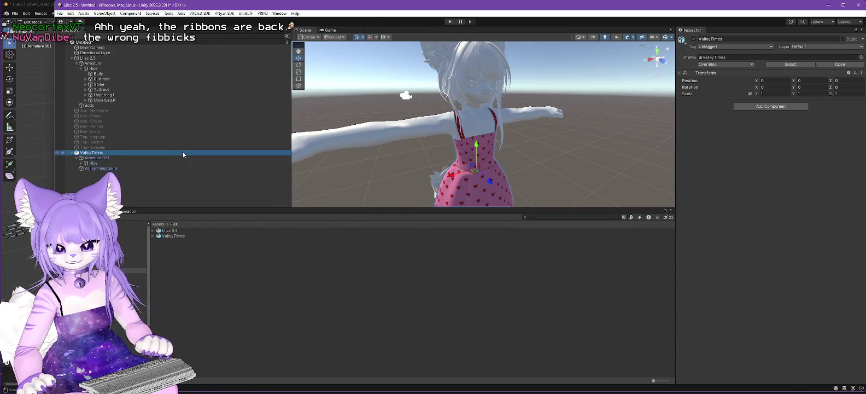
click(102, 168)
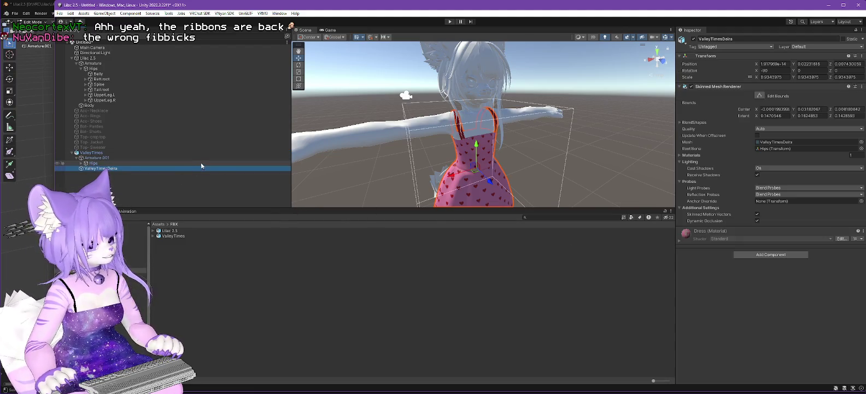
click(157, 153)
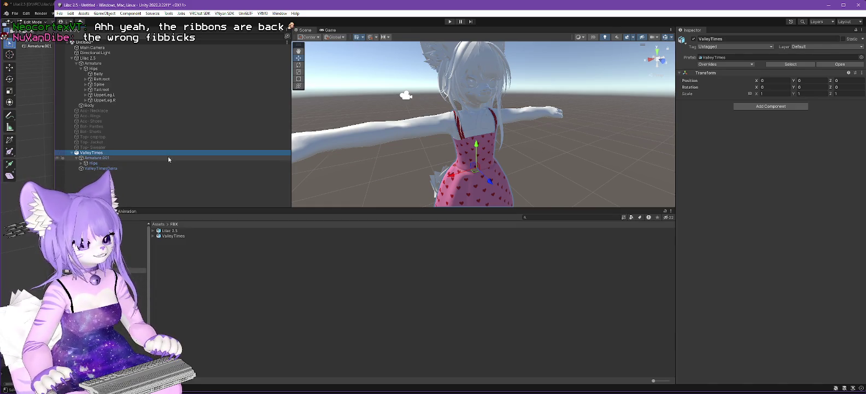
click(736, 106)
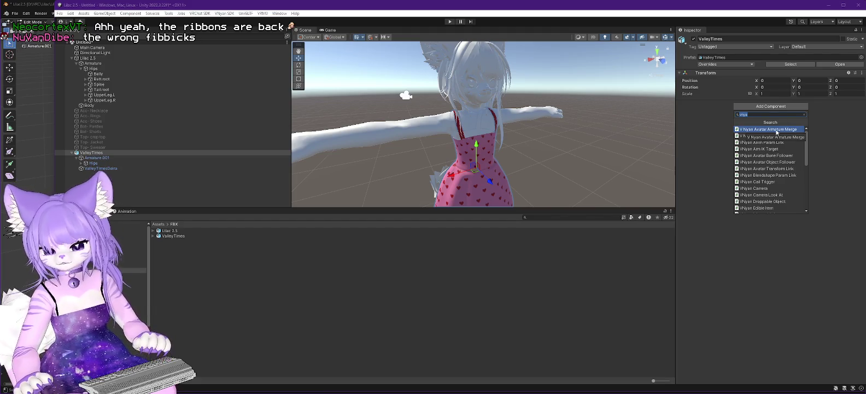
Add a VNyan Avatar Armature Merge targeting Hips to ValleyTimes and nest it under Body.
click(777, 132)
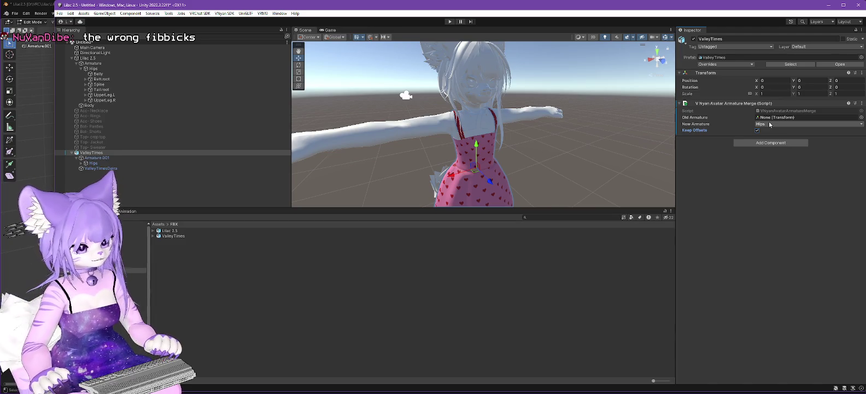
drag(93, 69, 764, 118)
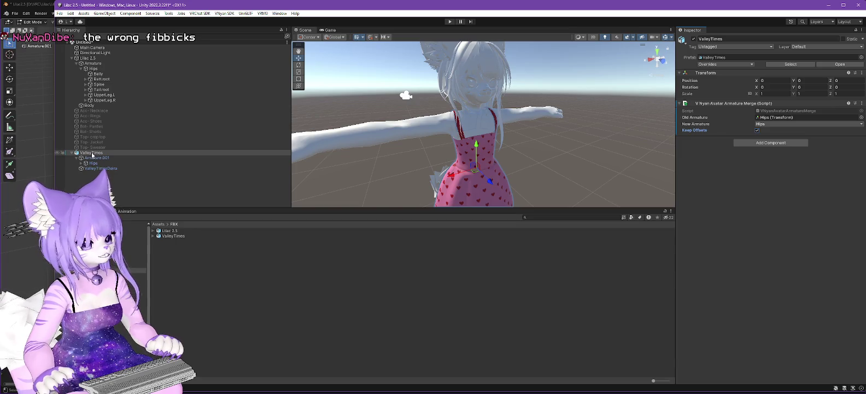
click(92, 154)
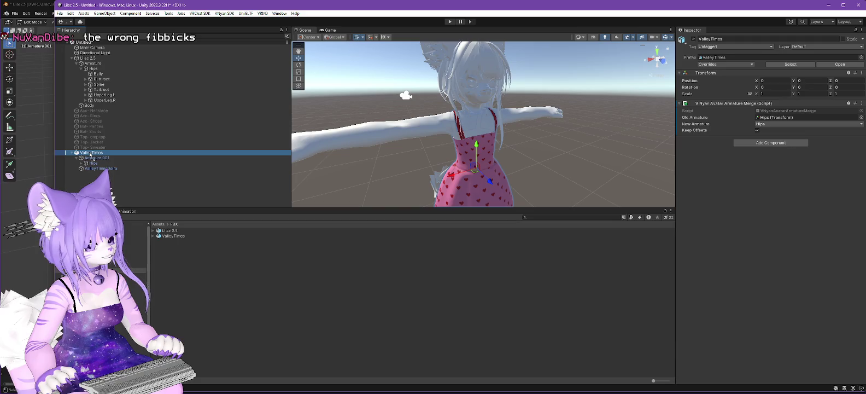
mouse_move(91, 154)
mouse_down()
mouse_move(126, 66)
mouse_move(126, 107)
mouse_up()
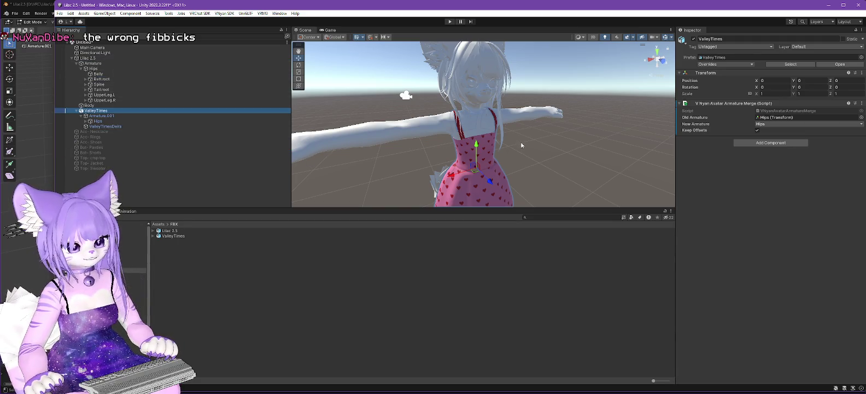
click(104, 58)
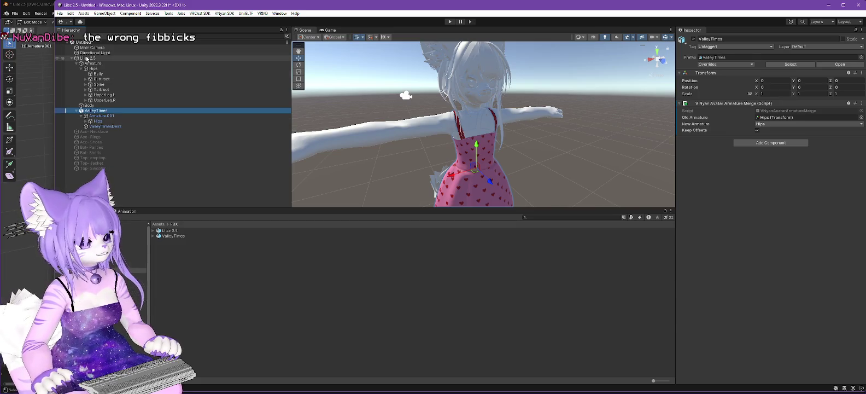
Export the avatar via VNyan SDK > Avatar > Export VNyan Avatar as Lilac 2.5.vsfavatar.
click(224, 13)
mouse_move(255, 35)
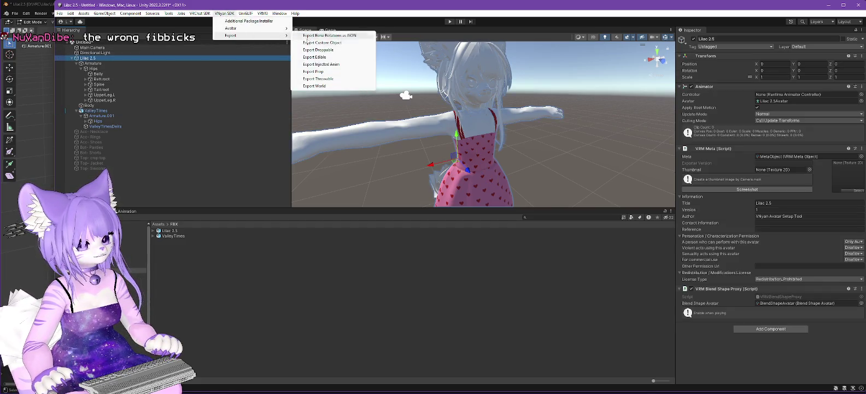
mouse_move(282, 28)
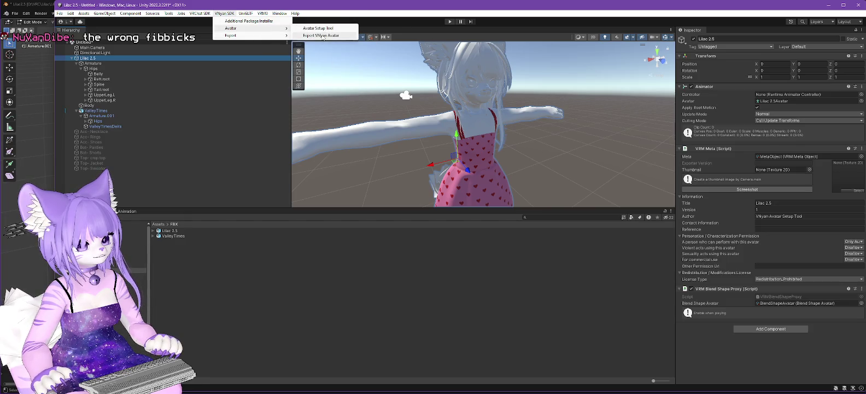
click(322, 35)
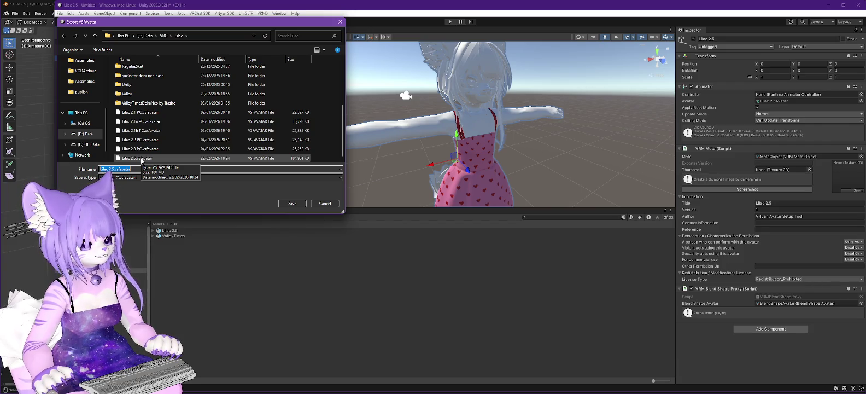
click(292, 203)
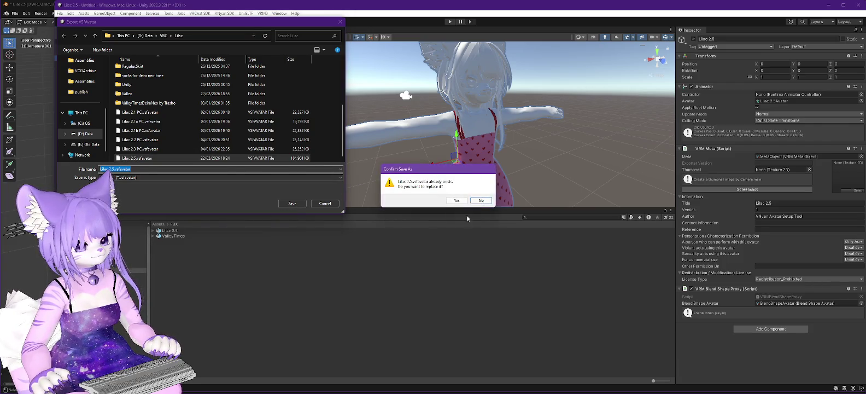
click(456, 200)
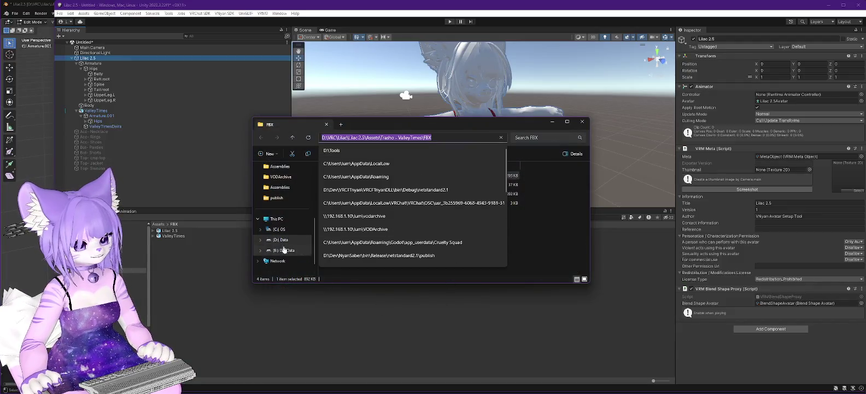
After the export completes, open the D: Data drive in File Explorer.
click(281, 241)
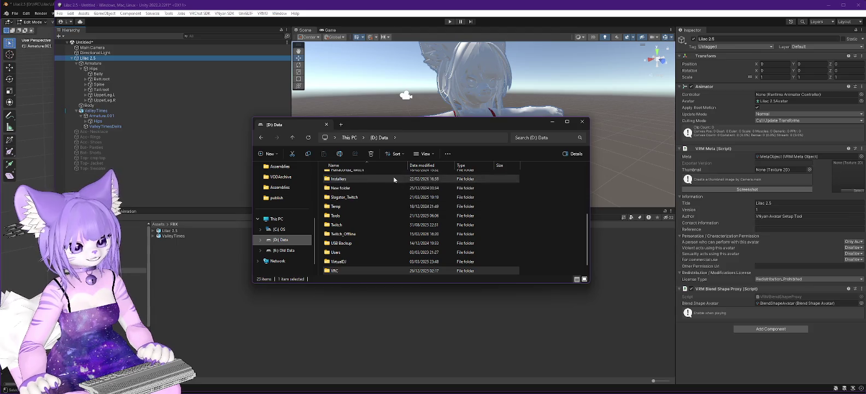
Go to Twitch > Software > VNyan - PreRelease and launch the VNyan - Portable shortcut.
double_click(342, 224)
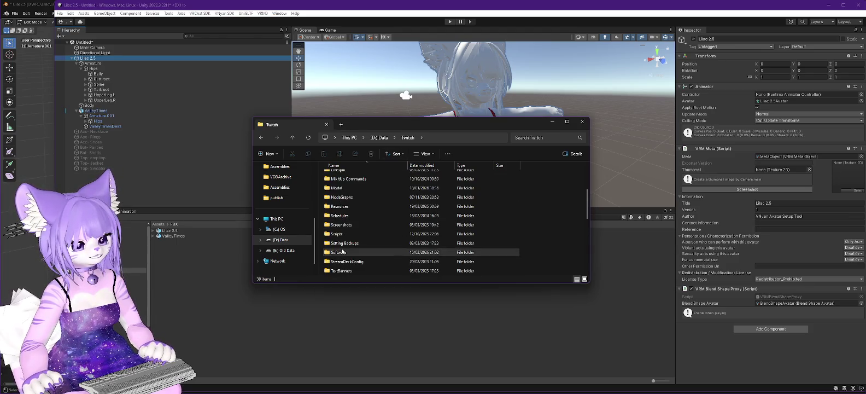
double_click(338, 252)
double_click(355, 240)
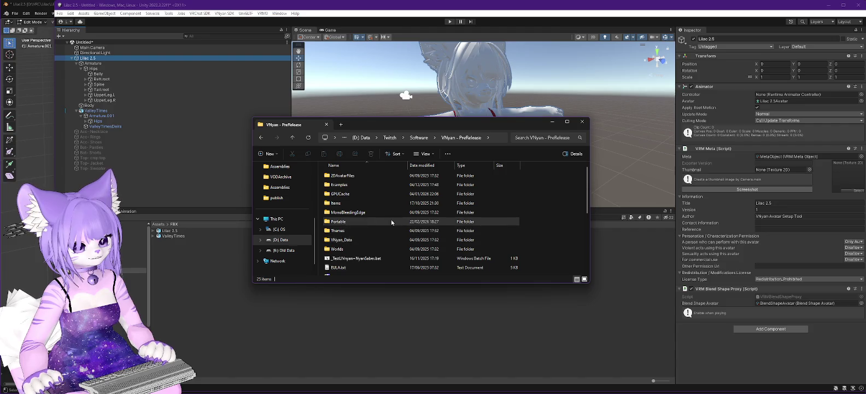
scroll(378, 229, down, 5)
double_click(340, 252)
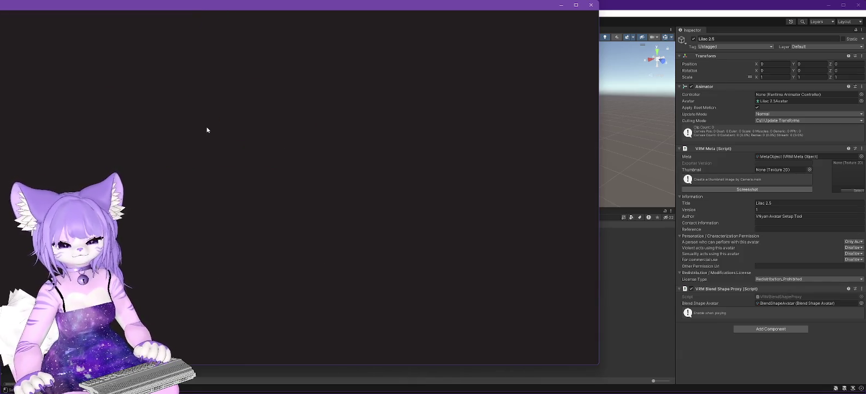
Return to Unity, open VRChat SDK > Show Control Panel, then open the Bitwarden extension.
click(631, 2)
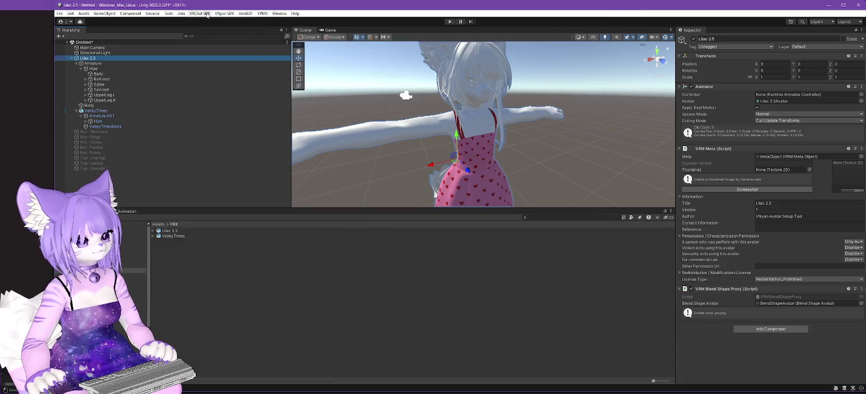
click(201, 13)
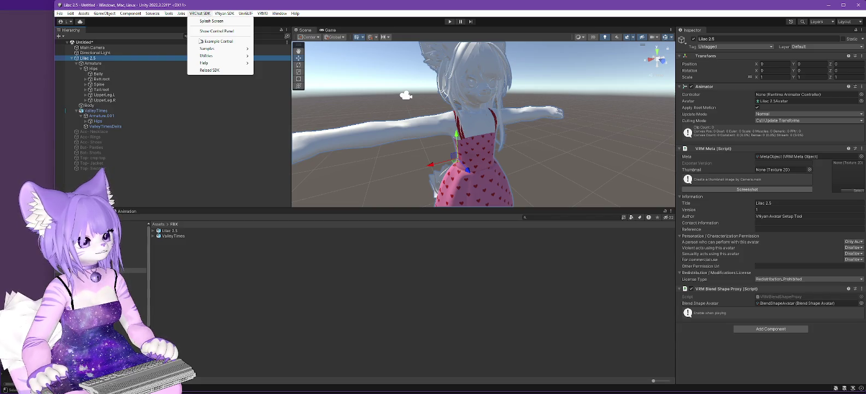
click(216, 31)
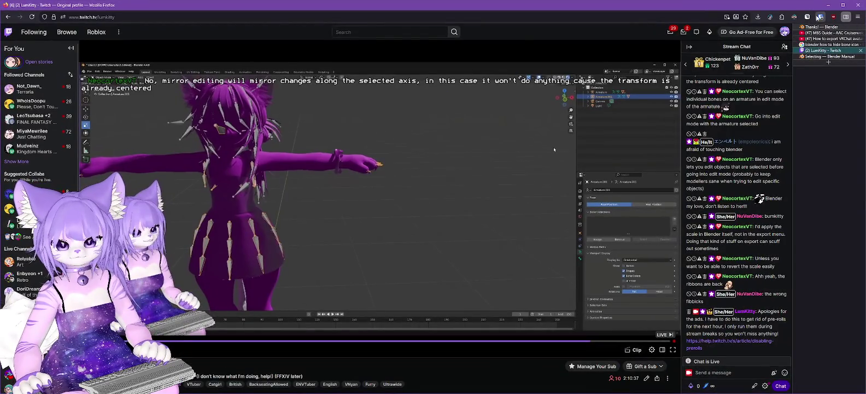
click(821, 17)
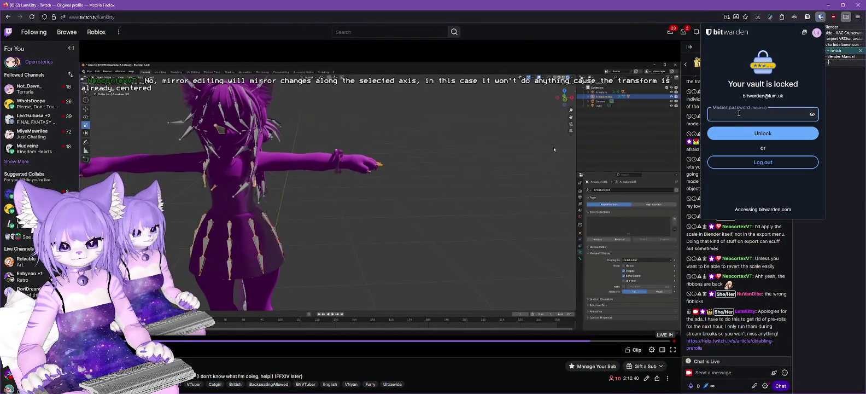
Unlock Bitwarden with the master password, copy the vrchat.com password, and switch back to Unity.
text(•••••••••••••••••••••••)
key(Return)
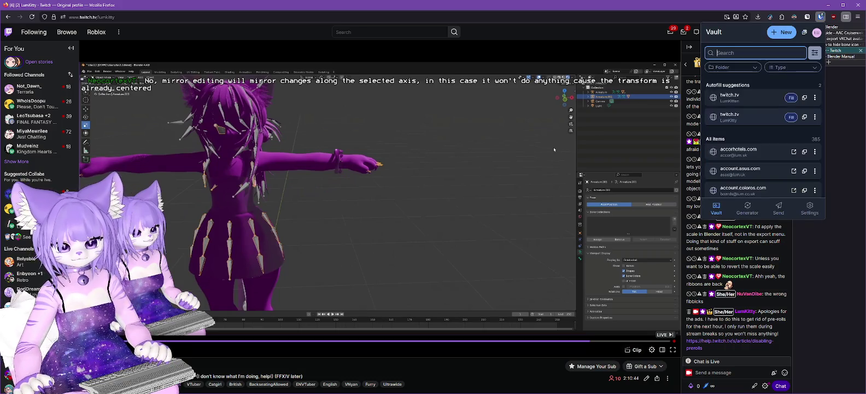
text(vrch)
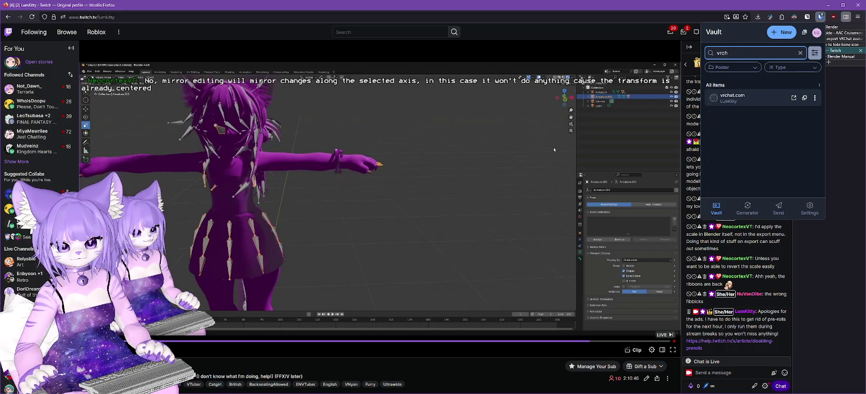
click(804, 97)
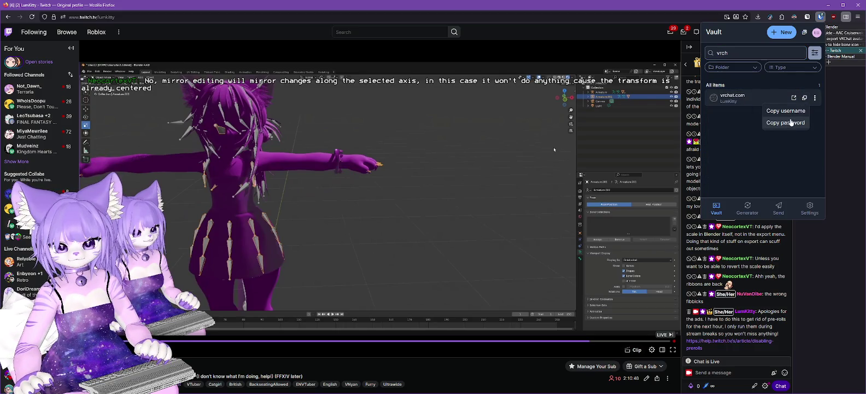
click(791, 122)
key(alt+Tab)
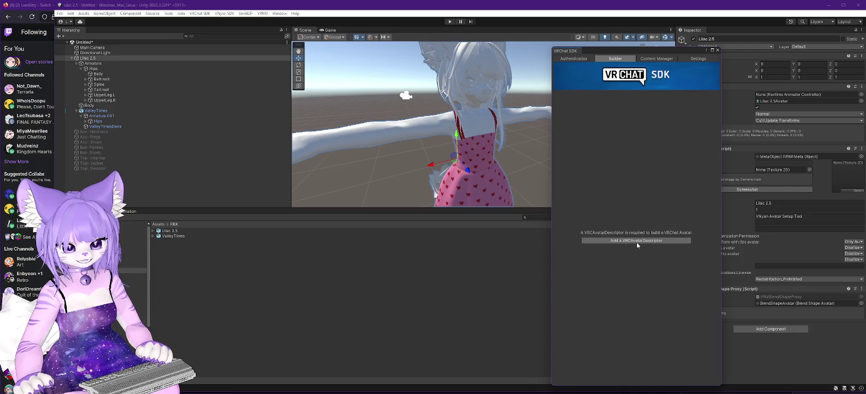
Add a VRCAvatarDescriptor from the Builder tab, review the alerts list, then close the SDK window.
click(636, 242)
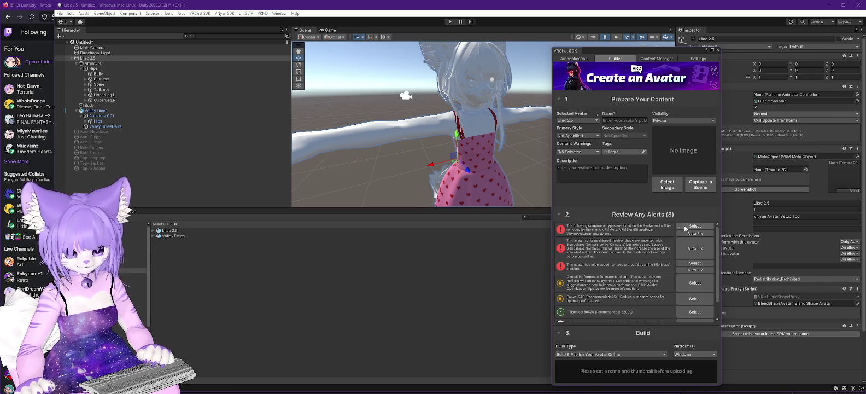
scroll(648, 234, down, 2)
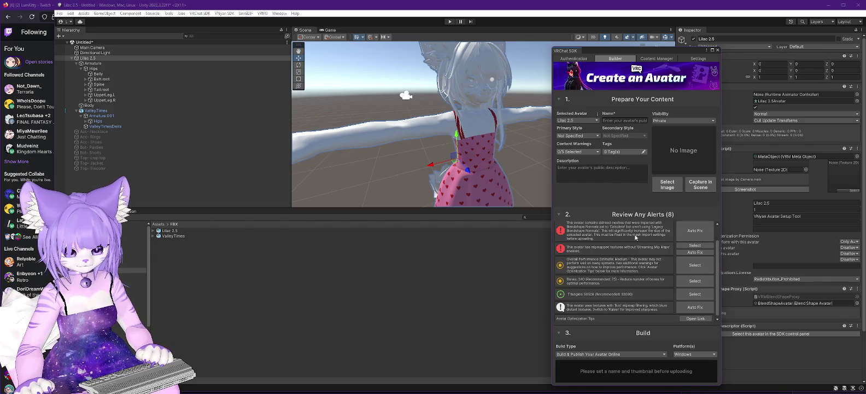
scroll(614, 236, down, 1)
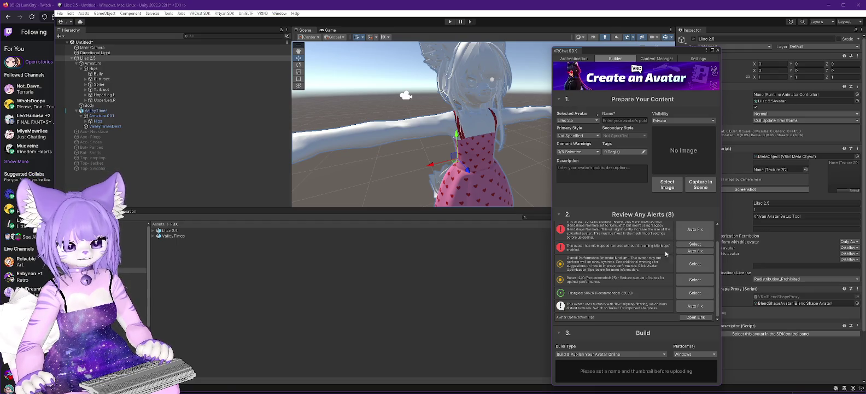
click(718, 50)
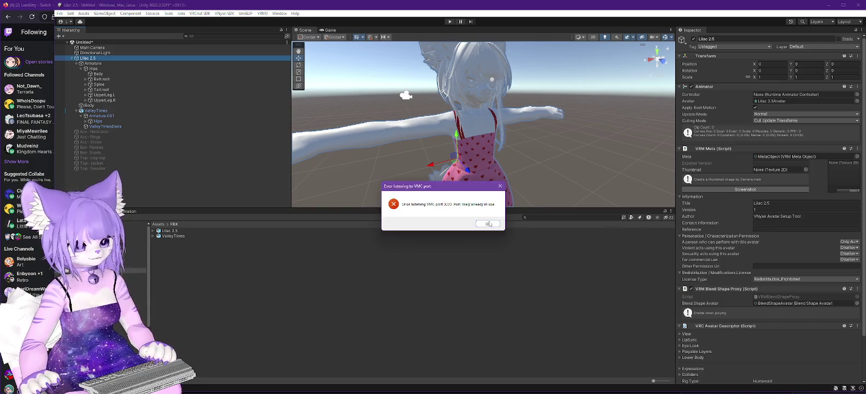
Dismiss the 'Error listening to VMC port' dialog with OK.
click(490, 223)
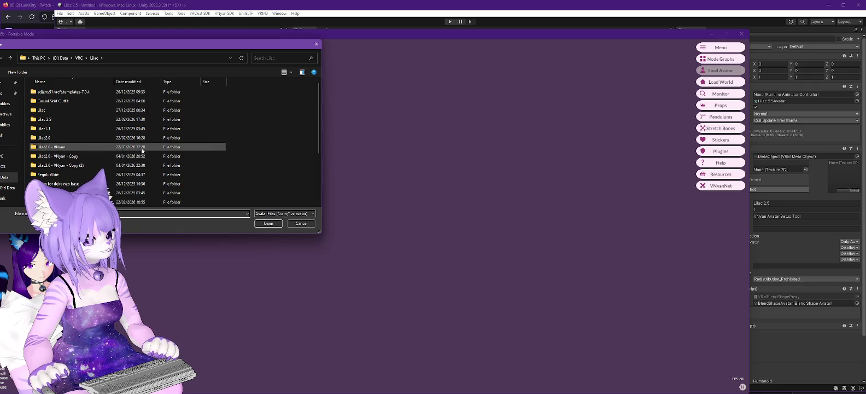
Load an avatar file from the Lilac folder into VNyan.
drag(319, 117, 318, 135)
scroll(317, 134, down, 3)
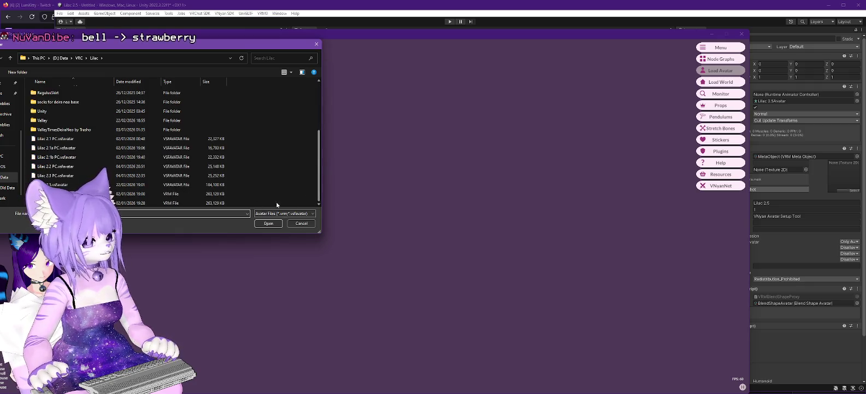
double_click(58, 187)
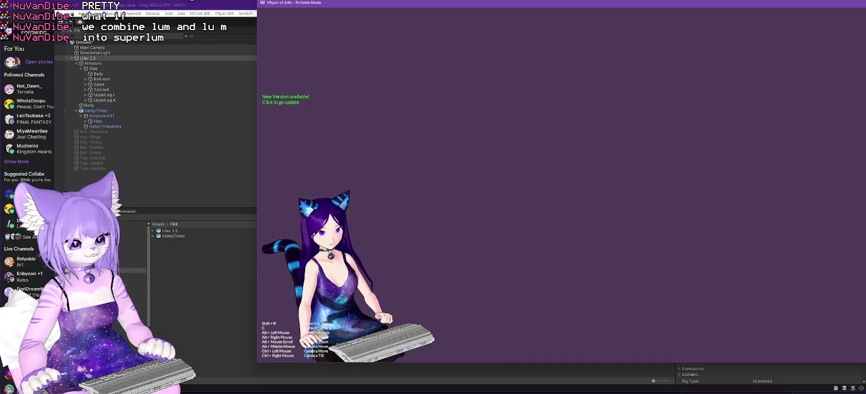
scroll(383, 126, down, 3)
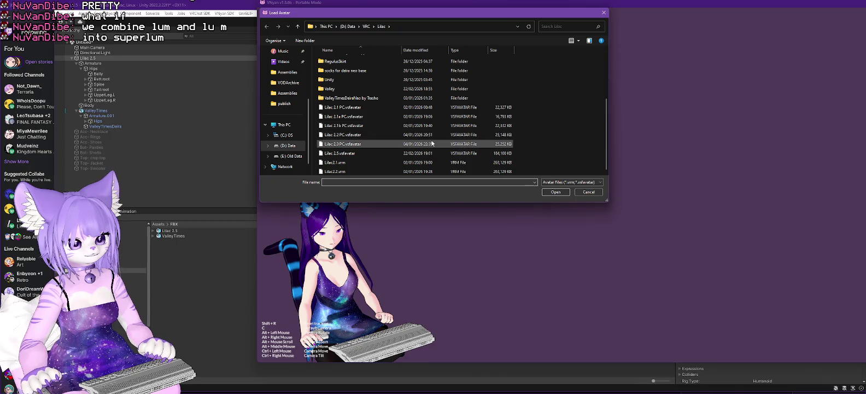
Load Lilac 2.5.vsfavatar in VNyan, then close VNyan and switch to the VNyan - PreRelease folder.
double_click(350, 154)
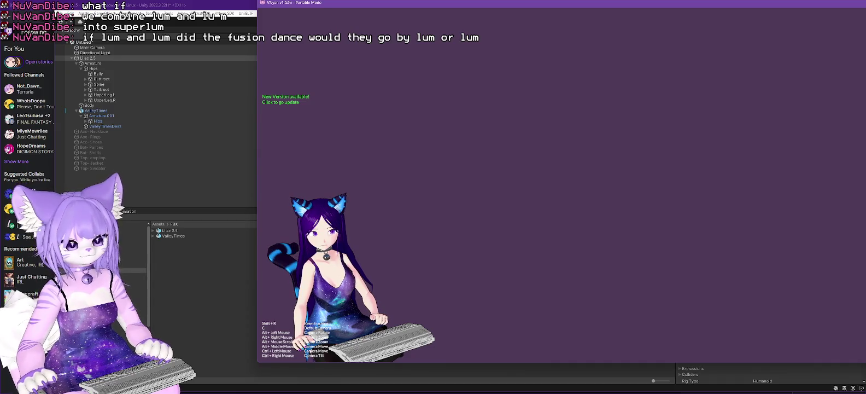
key(alt+Tab)
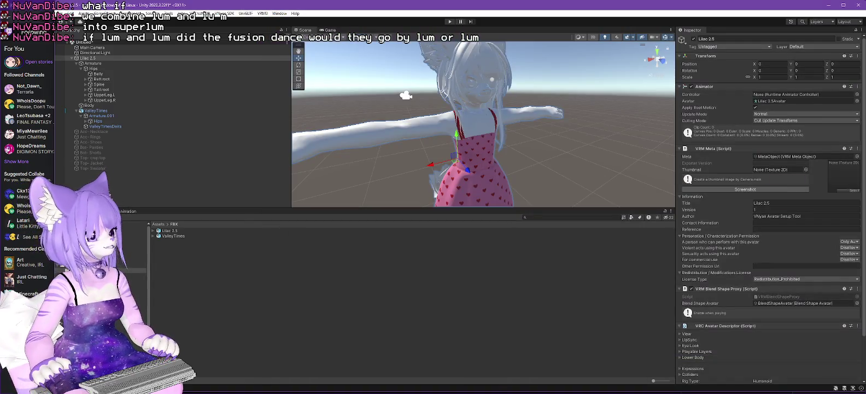
key(alt+Tab)
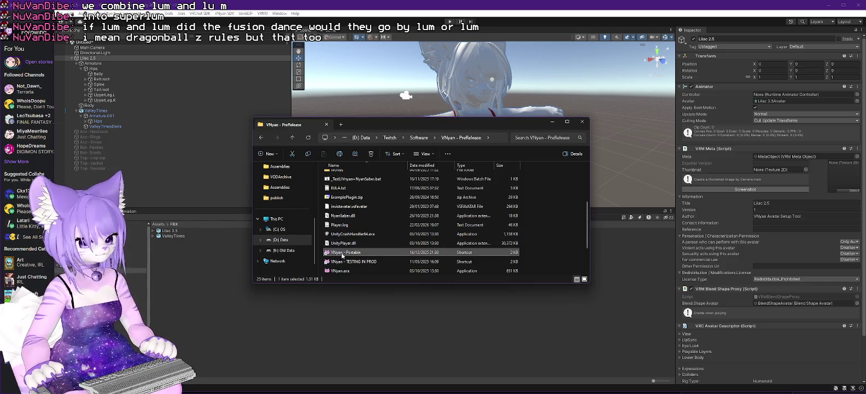
Relaunch portable VNyan, dismiss the VMC port error, reload Lilac 2.5, and parent ValleyTimes under Armature.
double_click(343, 255)
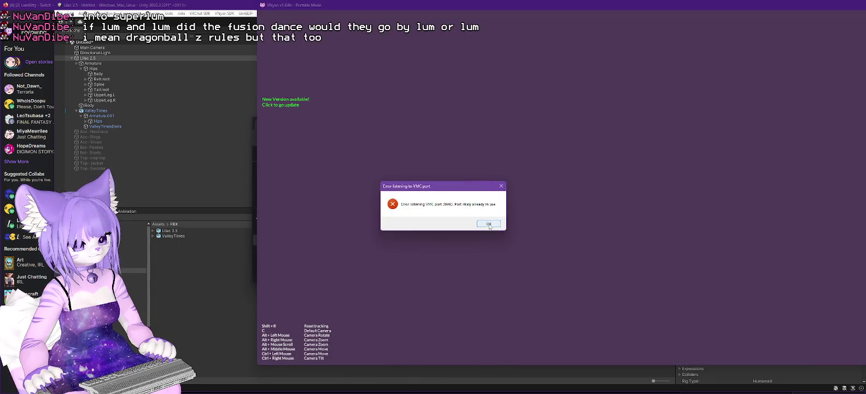
click(489, 224)
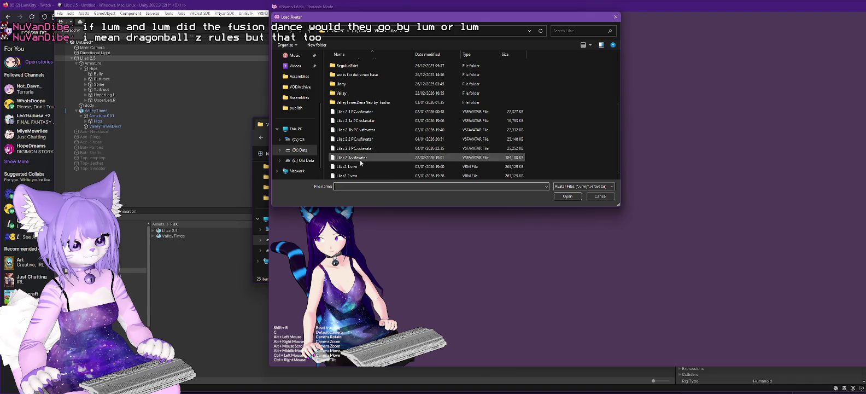
double_click(357, 157)
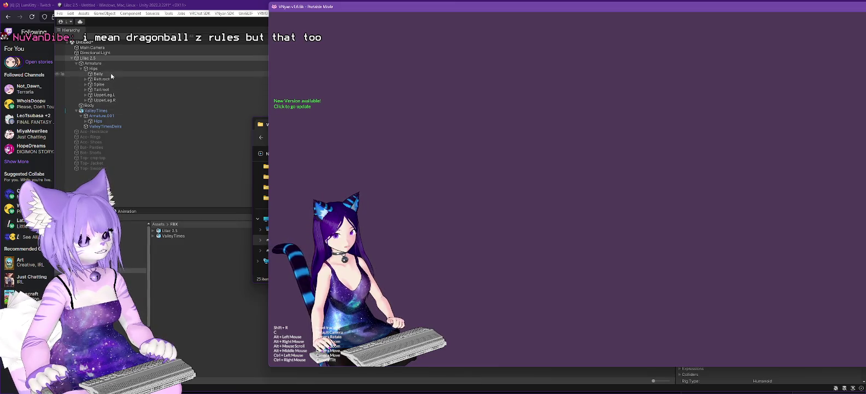
drag(92, 112, 94, 71)
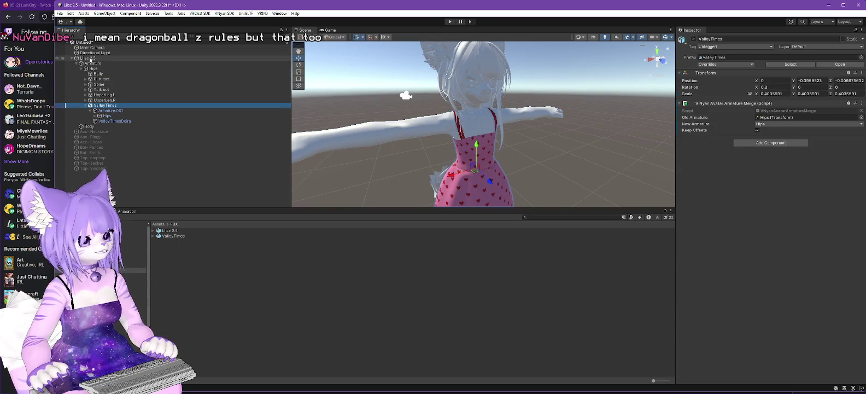
Export Lilac 2.5 through VNyan SDK > Avatar > Export, overwriting Lilac 2.5.vsfavatar.
click(87, 58)
click(228, 14)
mouse_move(241, 28)
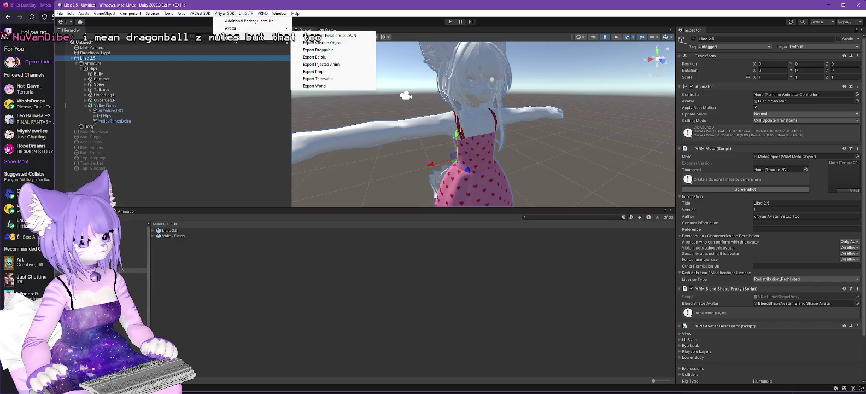
click(320, 28)
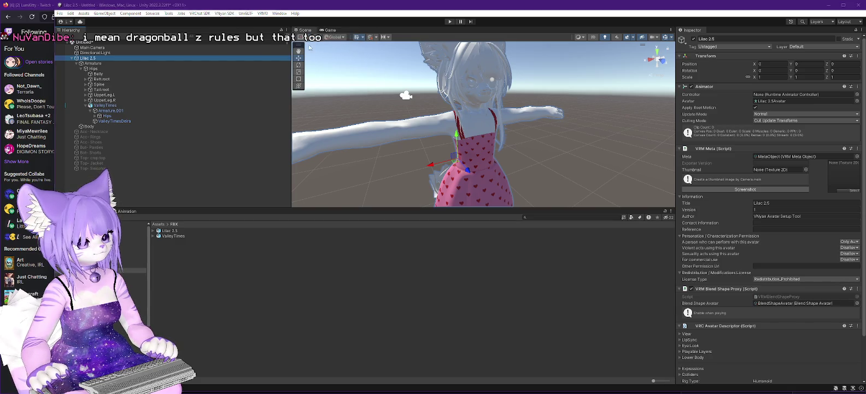
scroll(226, 109, down, 1)
click(292, 202)
click(457, 201)
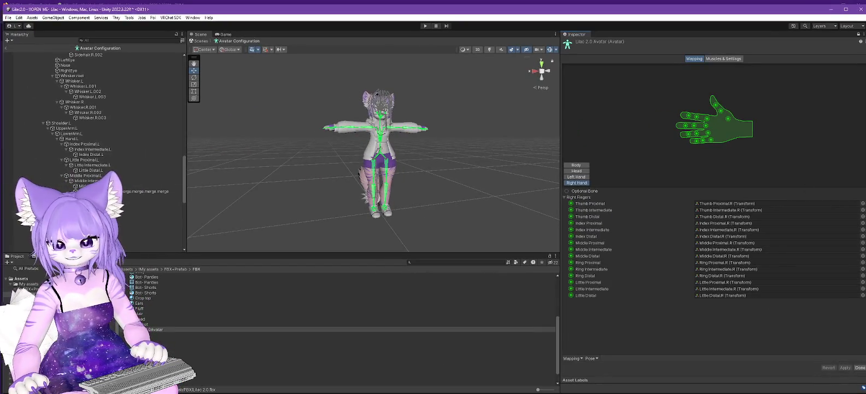
Reposition the Lilac2.0 project's VRChat builder panel, scan its alerts, then return to the Lilac 2.5 editor.
drag(636, 85, 598, 57)
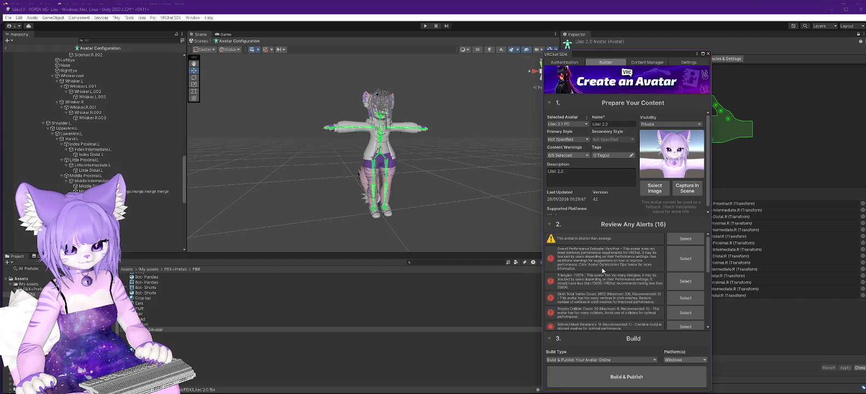
scroll(603, 269, down, 1)
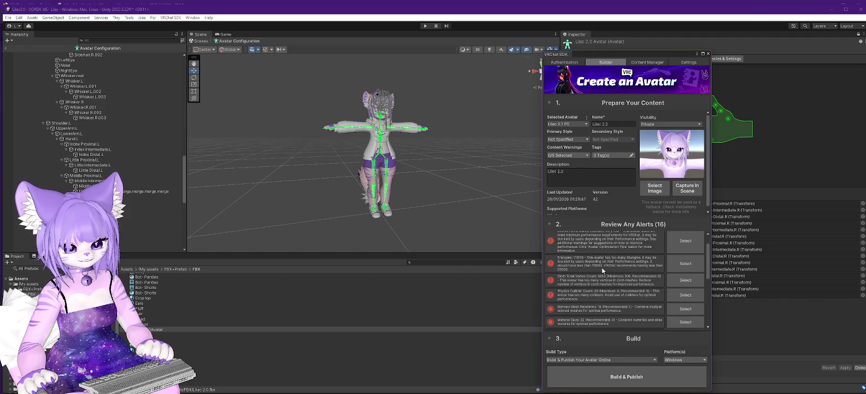
scroll(632, 262, up, 1)
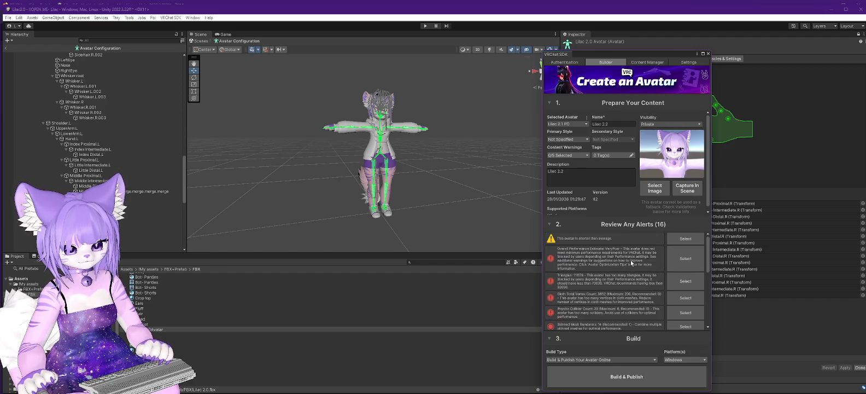
click(828, 10)
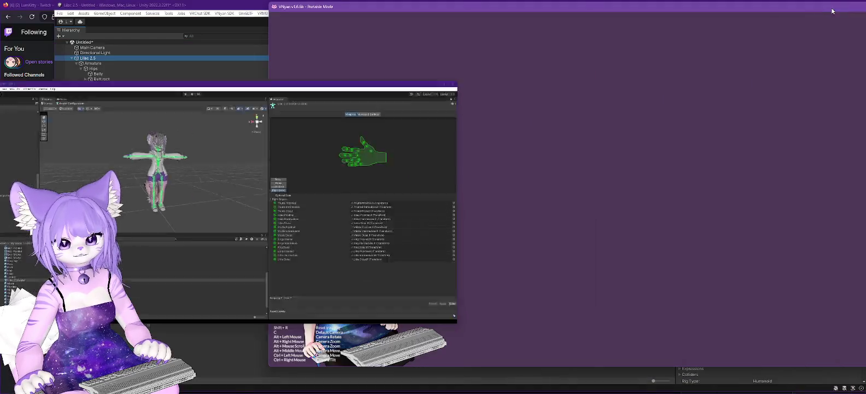
click(183, 6)
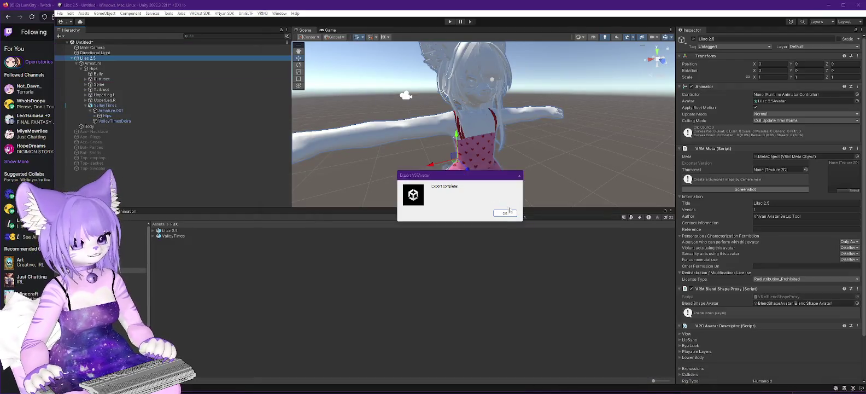
Dismiss 'Export complete!', review Lilac 2.5's alerts in the VRChat SDK Control Panel, and minimize Unity.
key(Return)
click(221, 15)
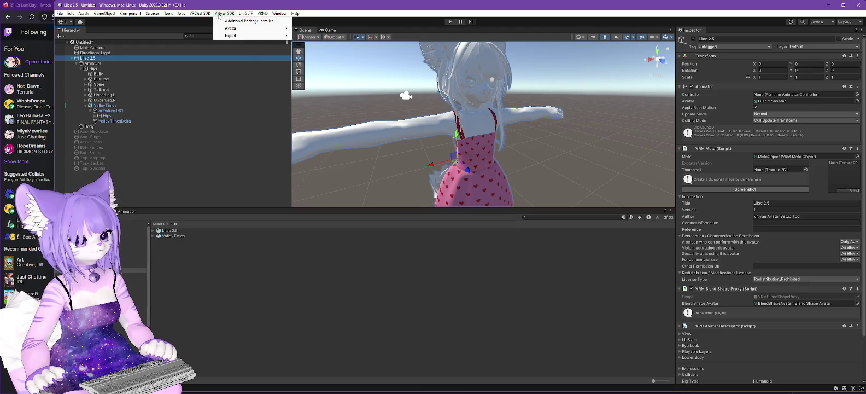
mouse_move(206, 16)
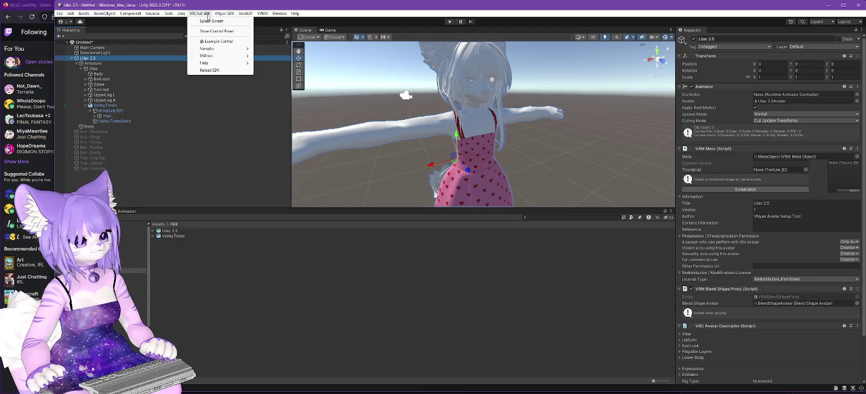
click(216, 31)
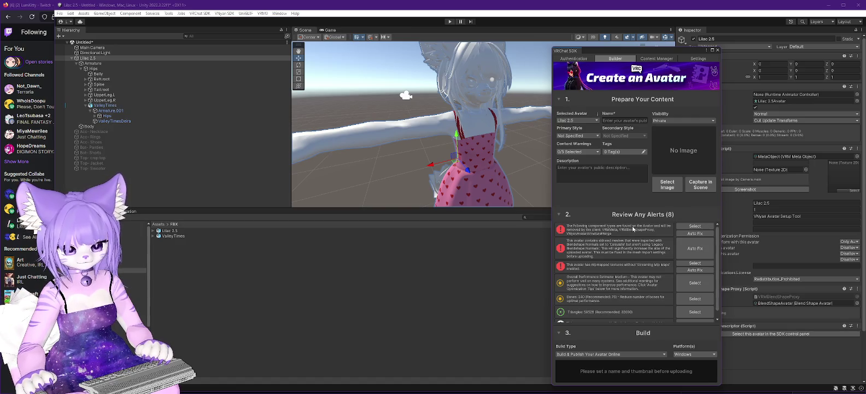
scroll(602, 261, down, 2)
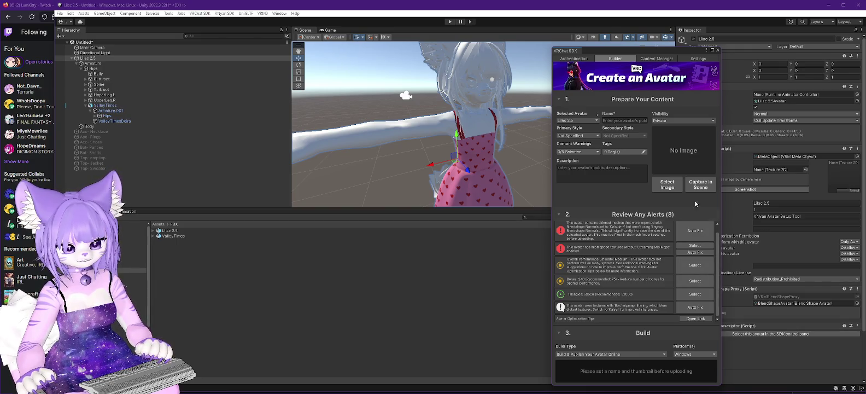
click(829, 4)
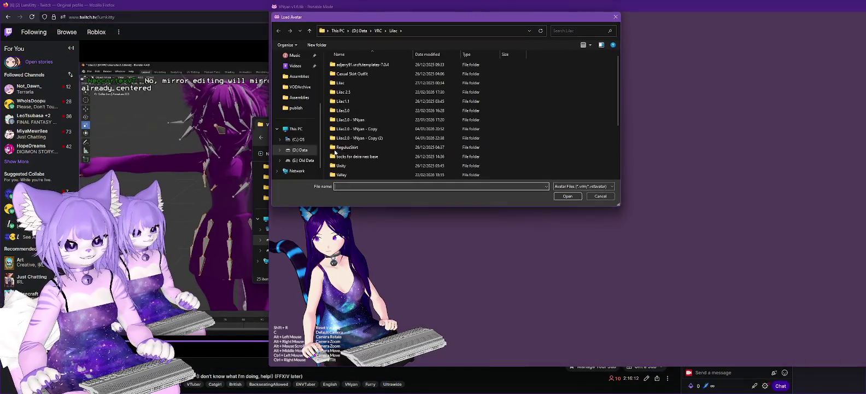
Load the freshly exported Lilac 2.5.vsfavatar from VNyan's Load Avatar dialog.
double_click(360, 158)
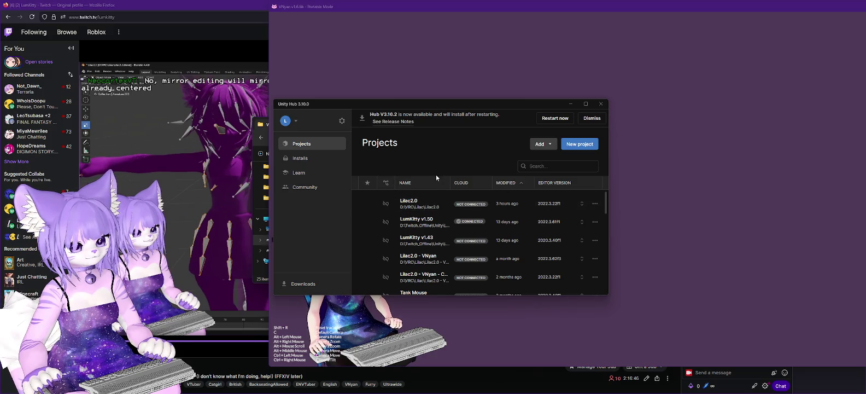
Open Lilac2.0 - VNyan from Unity Hub, minimize Firefox, and bring the Lilac 2.5 editor back.
scroll(490, 228, down, 2)
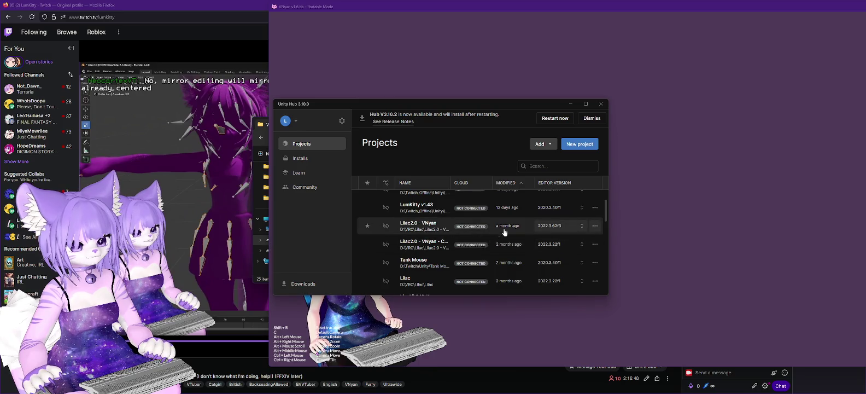
click(412, 229)
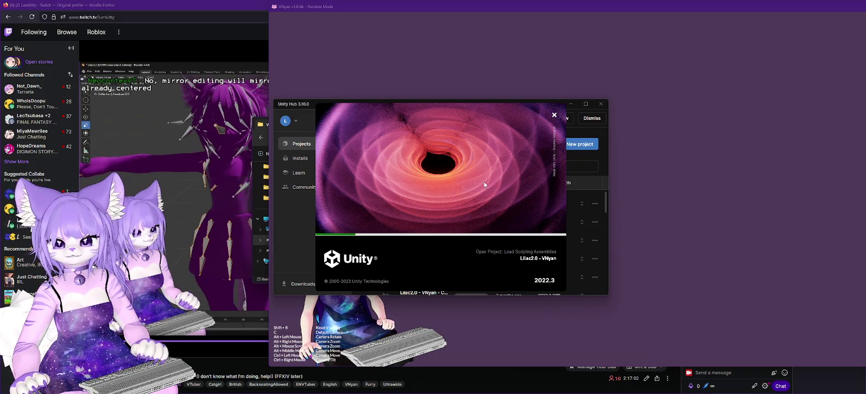
key(alt+Tab)
key(ctrl+l)
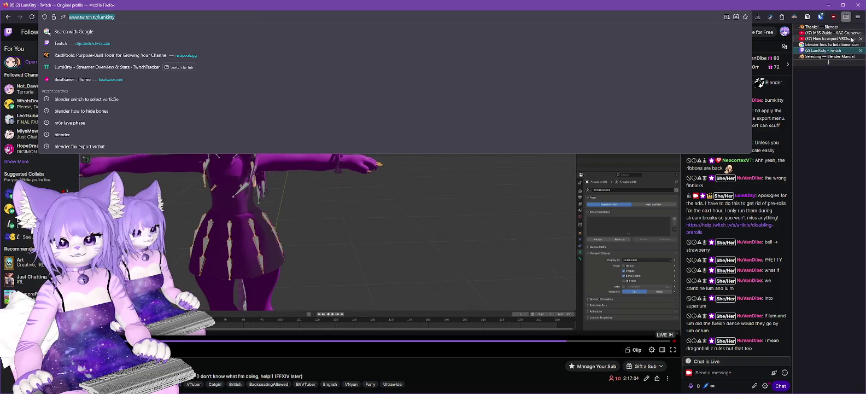
click(853, 39)
click(832, 4)
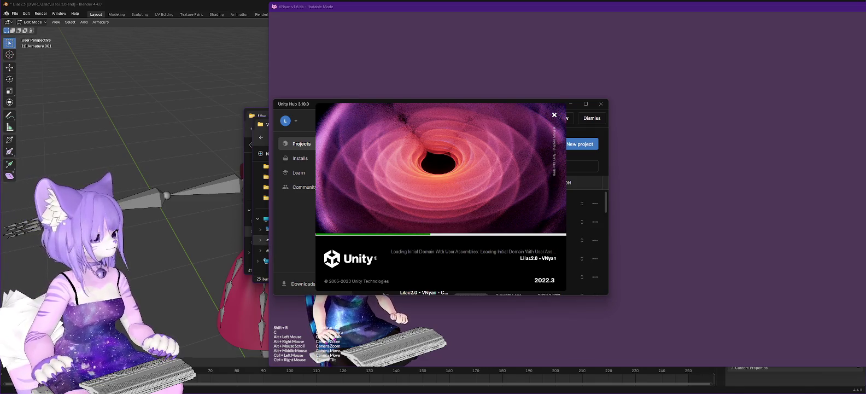
click(563, 202)
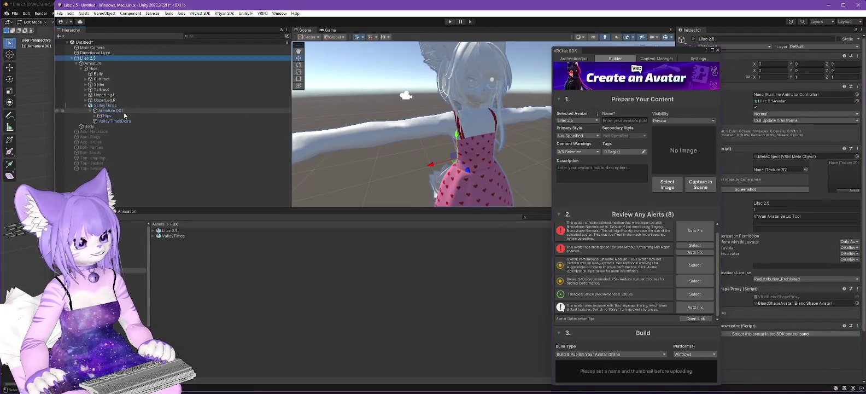
click(111, 105)
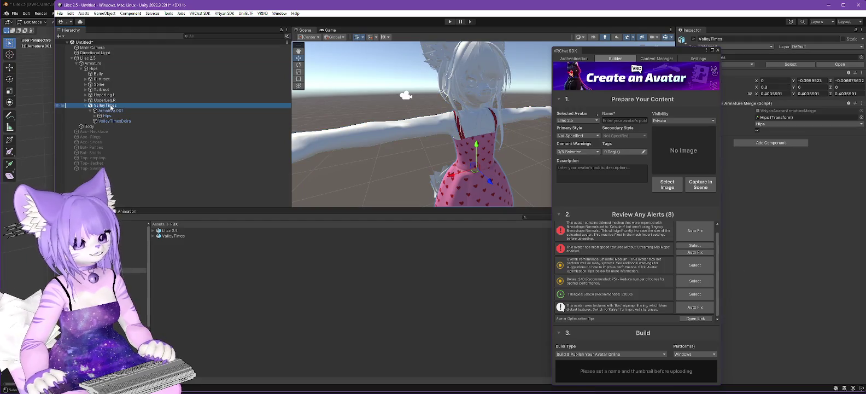
Close the upload panel and delete the ValleyTimes dress from the Lilac 2.5 avatar.
click(718, 50)
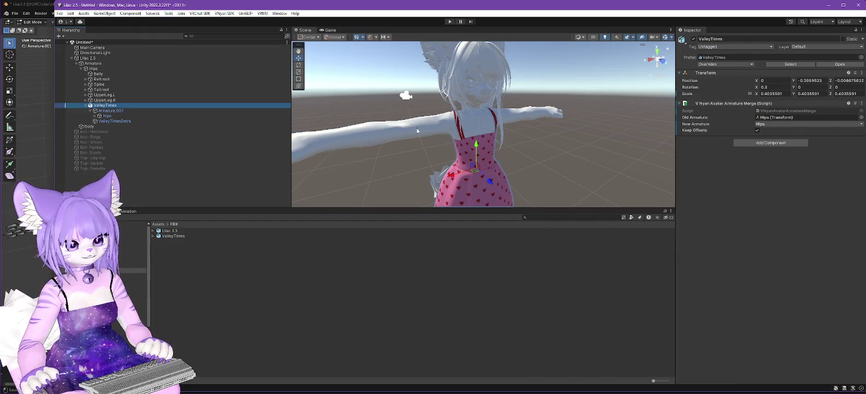
click(91, 59)
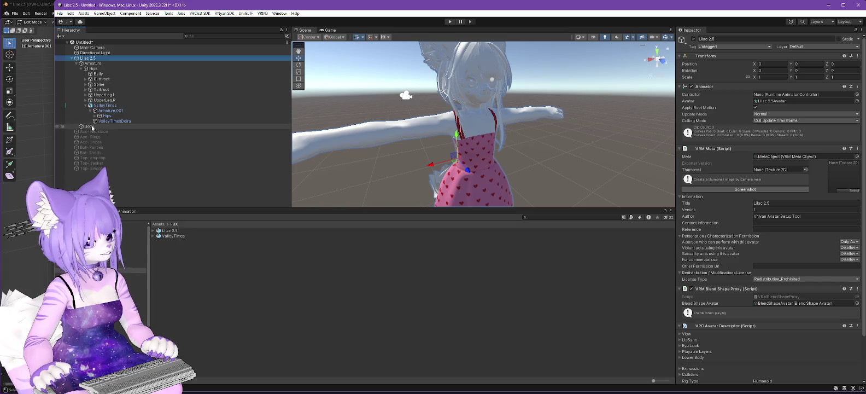
right_click(107, 107)
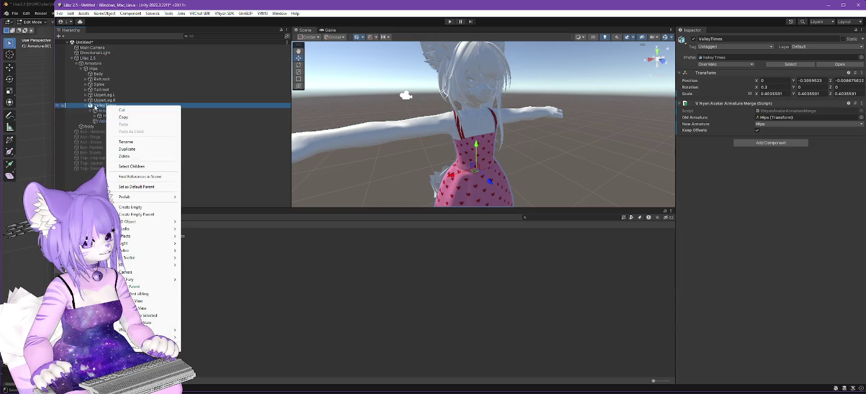
click(137, 155)
click(89, 58)
Re-export Lilac 2.5 as a VSFAvatar, replacing the existing Lilac 2.5.vsfavatar file.
click(224, 13)
mouse_move(230, 29)
click(322, 35)
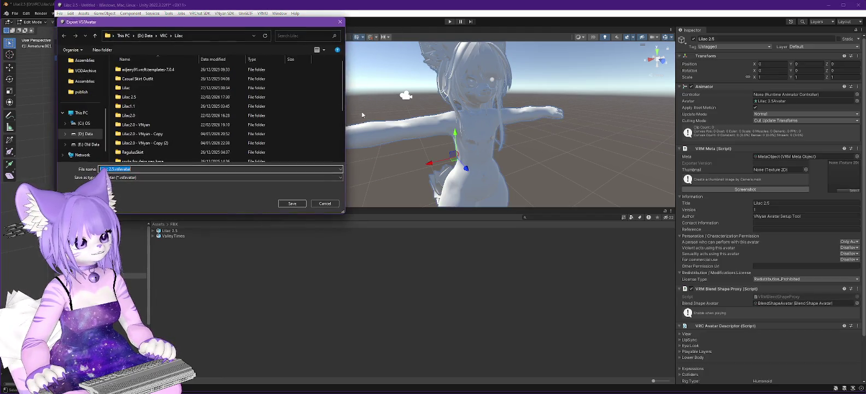
scroll(250, 134, down, 1)
click(138, 158)
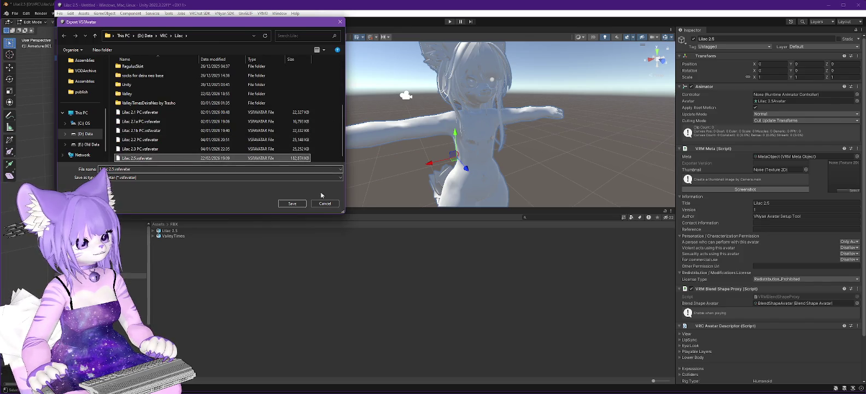
click(299, 203)
click(456, 203)
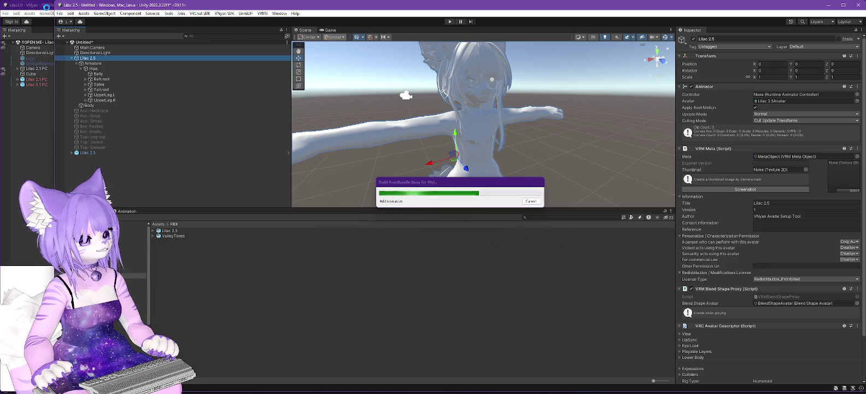
click(47, 7)
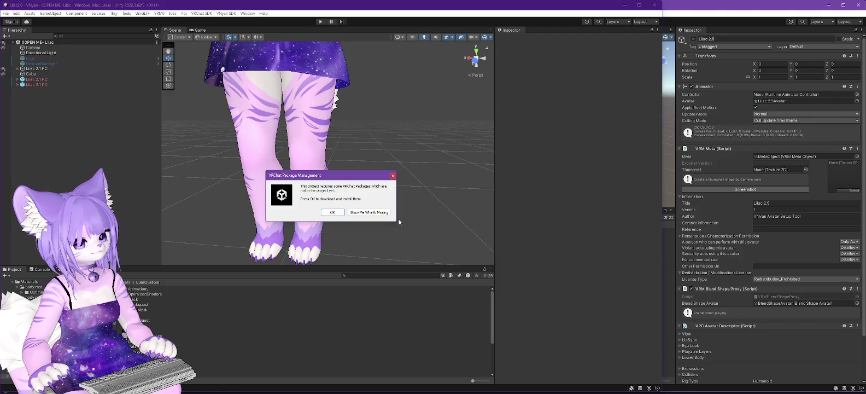
Dismiss the VRChat package prompts and select Trasho - ValleyTimes under Lilac 2.1 PC > Armature > Hips.
click(393, 175)
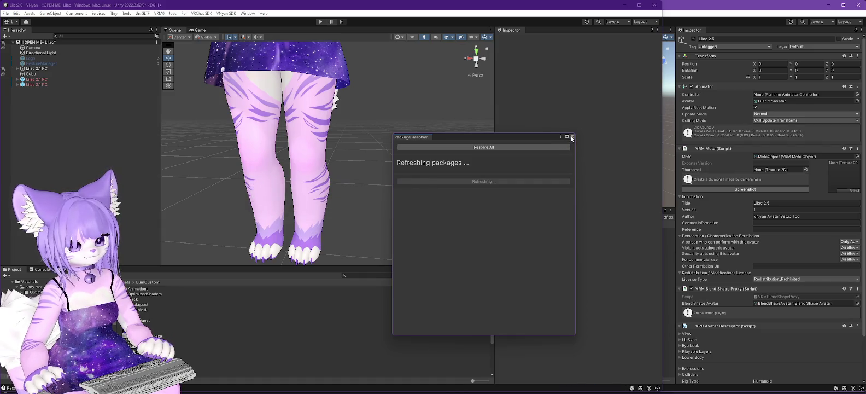
click(572, 137)
click(18, 69)
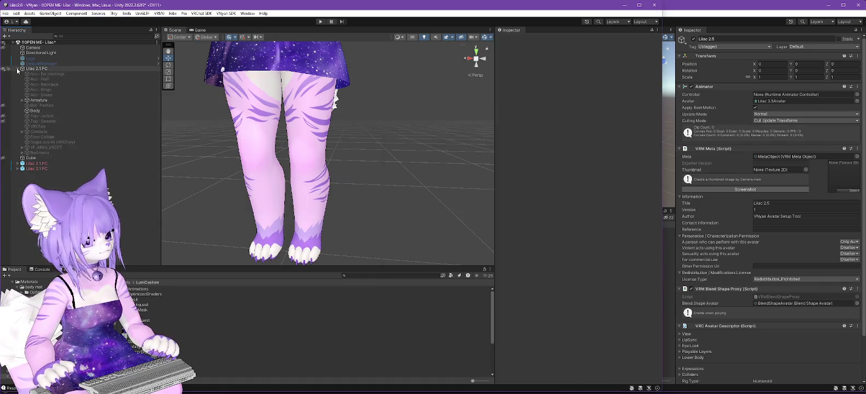
click(22, 100)
click(24, 106)
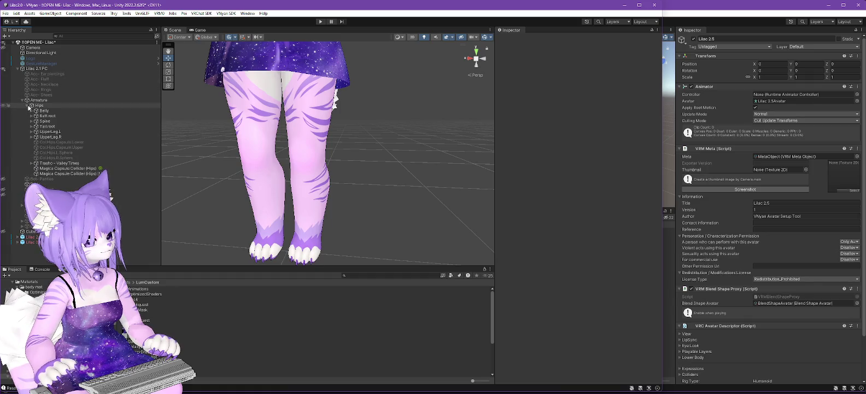
click(57, 163)
key(Right)
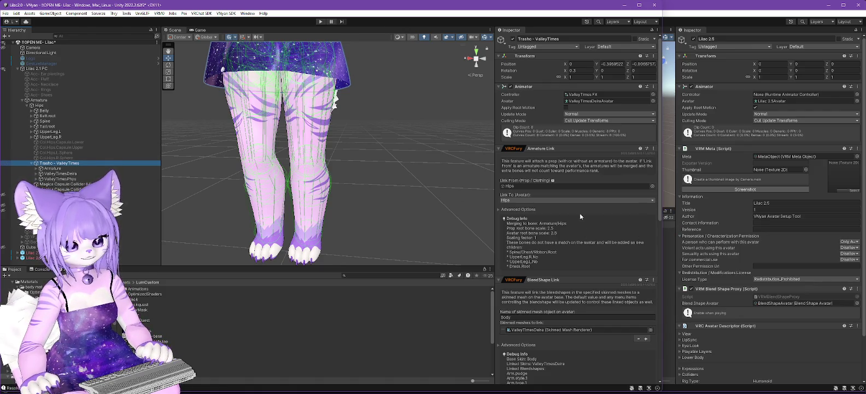
Scroll the Inspector to review the dress's VRCFury BlendShape Link and Full Controller components.
scroll(581, 213, down, 2)
scroll(567, 131, down, 1)
scroll(563, 164, down, 5)
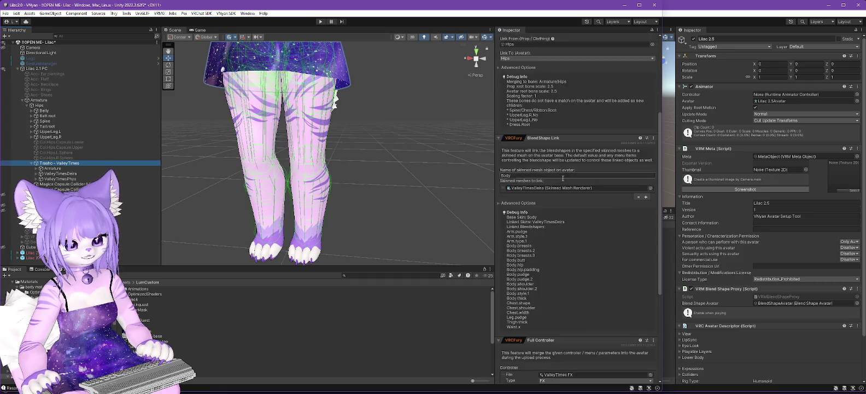
scroll(568, 207, down, 5)
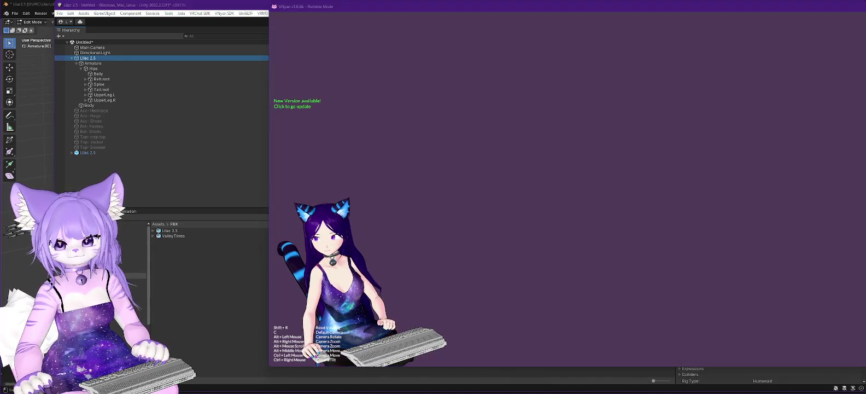
Load Lilac 2.5.vsfavatar from VNyan's Load Avatar dialog, then return to Unity.
double_click(345, 157)
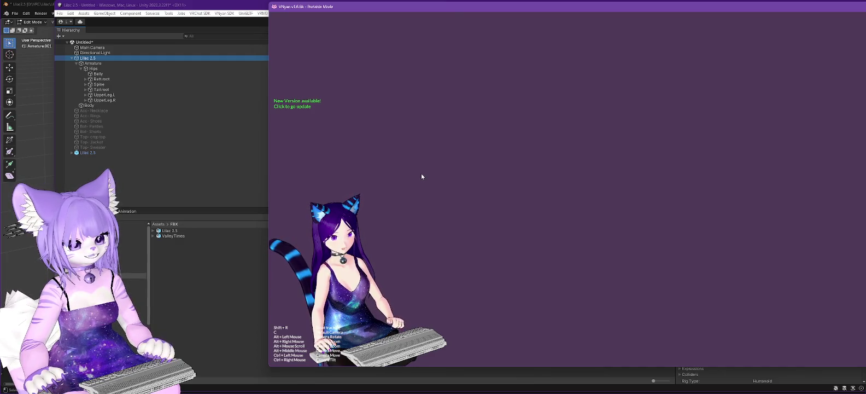
click(90, 61)
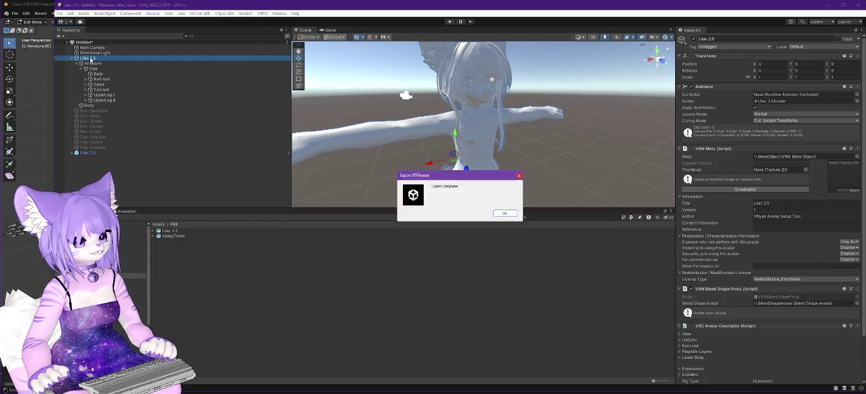
Dismiss the Export complete message and open the VNyan SDK Avatar Setup Tool.
click(502, 214)
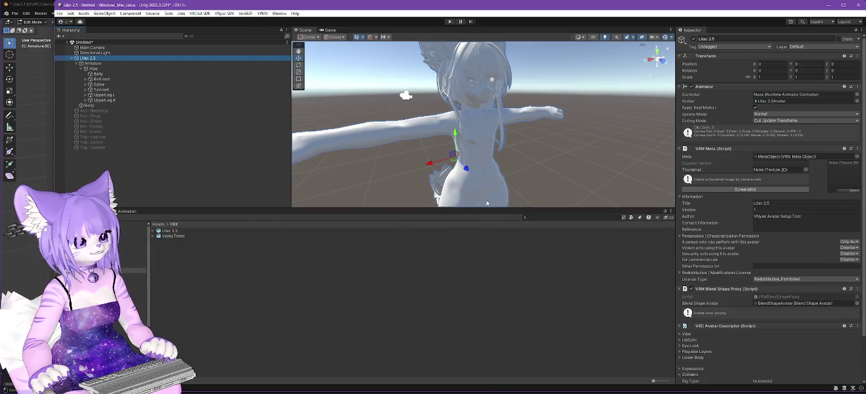
click(224, 13)
mouse_move(246, 20)
click(320, 29)
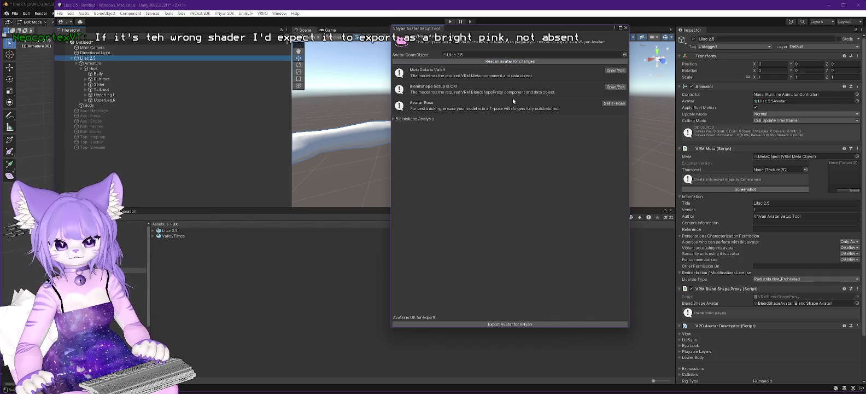
Inspect the Blendshape Analysis and Basic Blendshapes sections of Lilac 2.5's setup report.
click(394, 119)
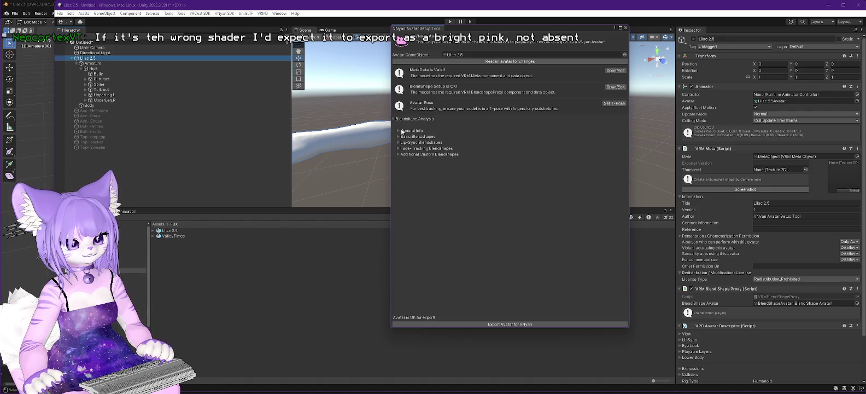
click(398, 137)
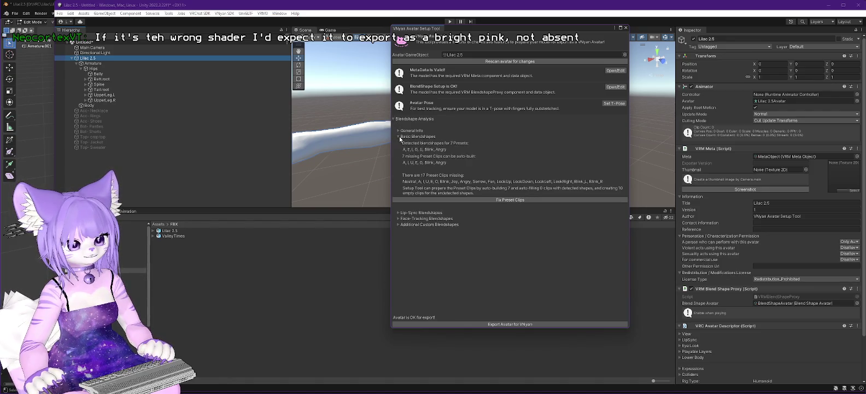
click(399, 137)
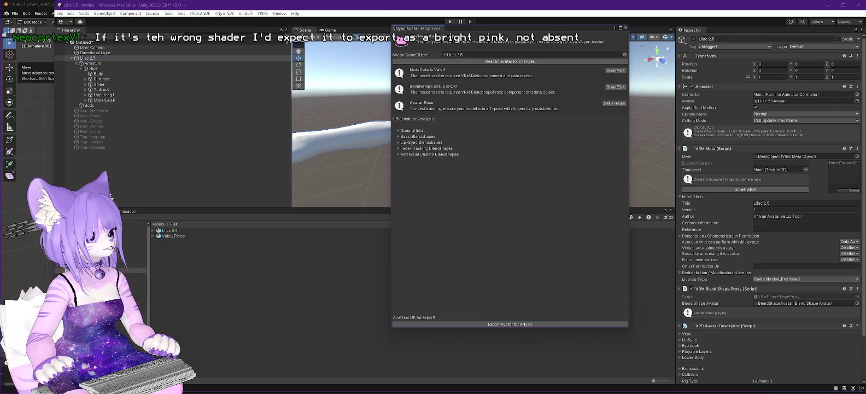
key(alt+Tab)
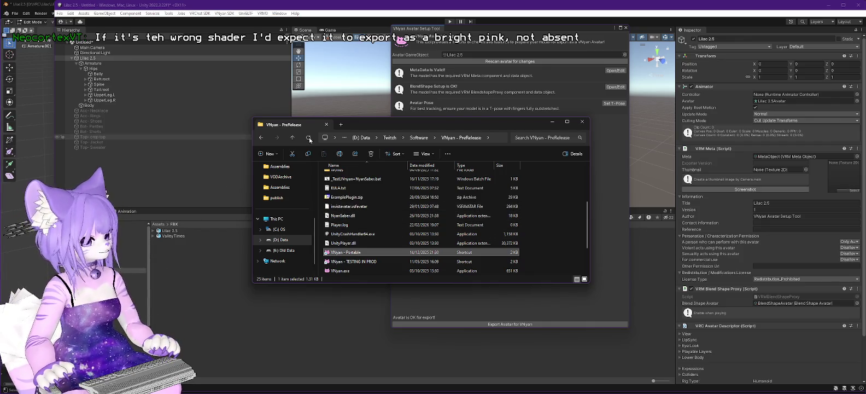
Open VNyan's Player.log in Notepad++ and scroll up to the 'Failed loading vsfavatar' errors.
click(340, 225)
right_click(340, 221)
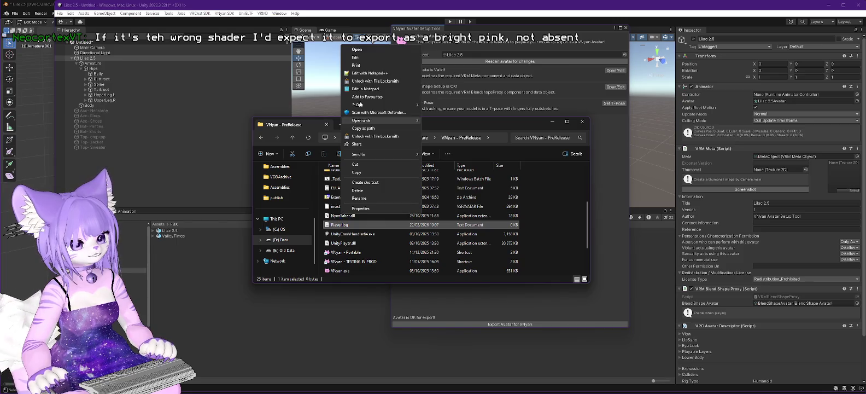
click(367, 74)
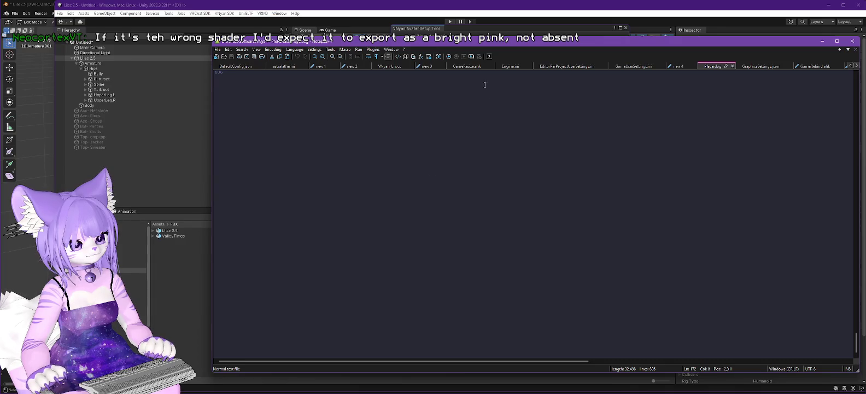
scroll(435, 152, up, 5)
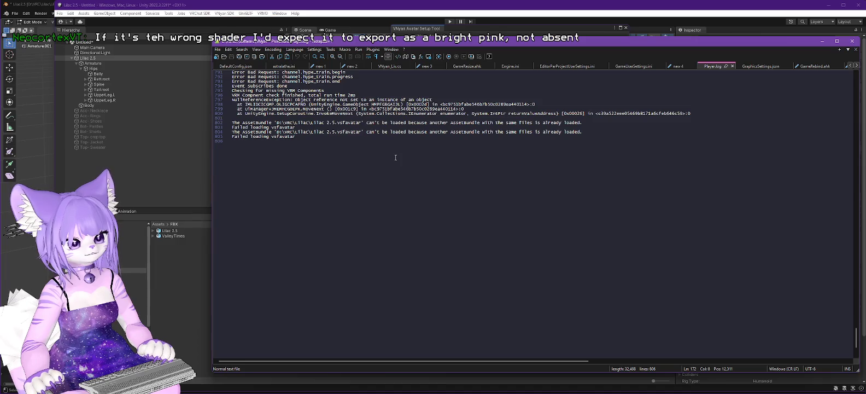
scroll(395, 157, up, 2)
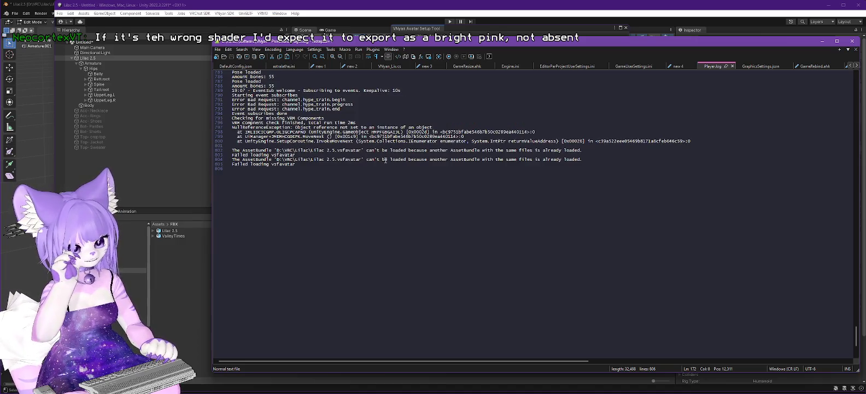
scroll(343, 164, up, 3)
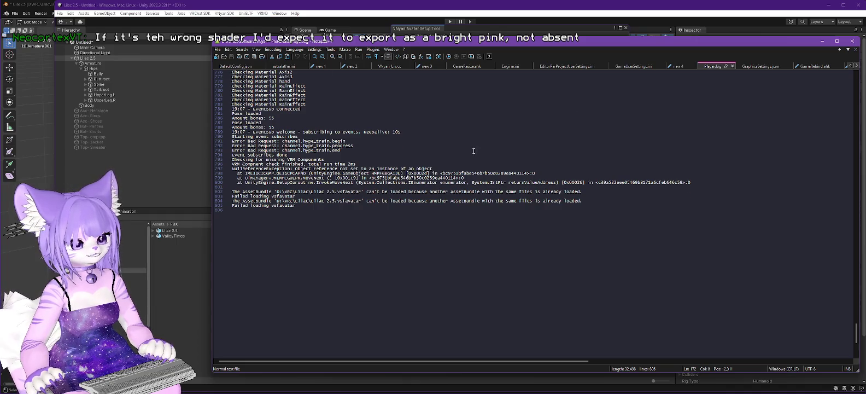
scroll(473, 151, up, 4)
key(alt+Tab)
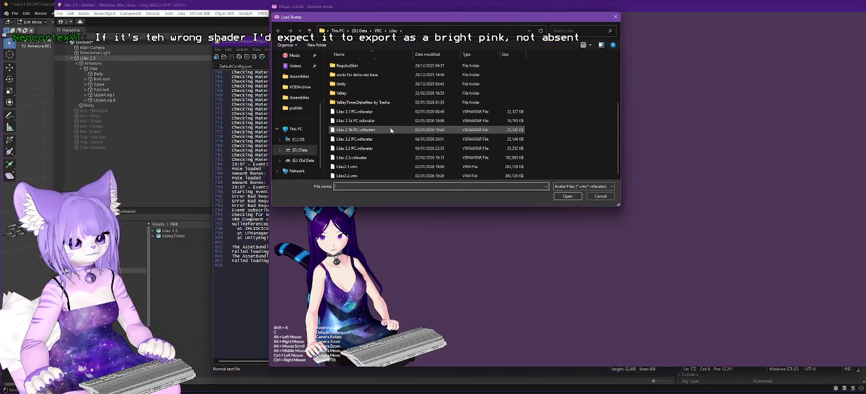
Load a Lilac avatar file, then Lilac 2.5.vsfavatar, from VNyan's Lilac folder.
scroll(363, 164, down, 3)
double_click(352, 176)
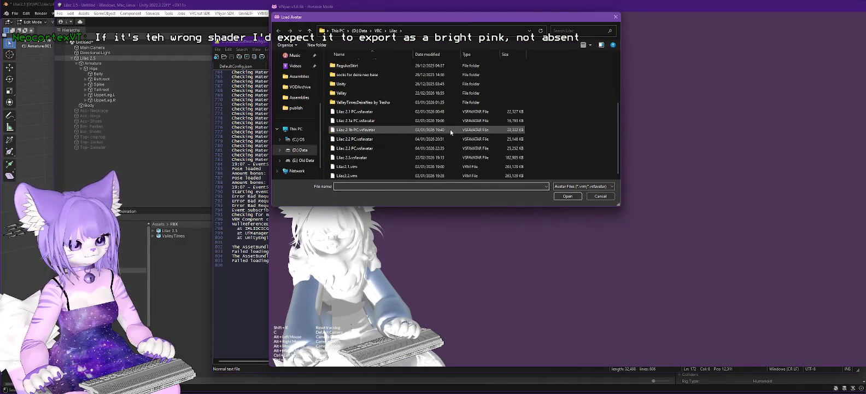
double_click(344, 158)
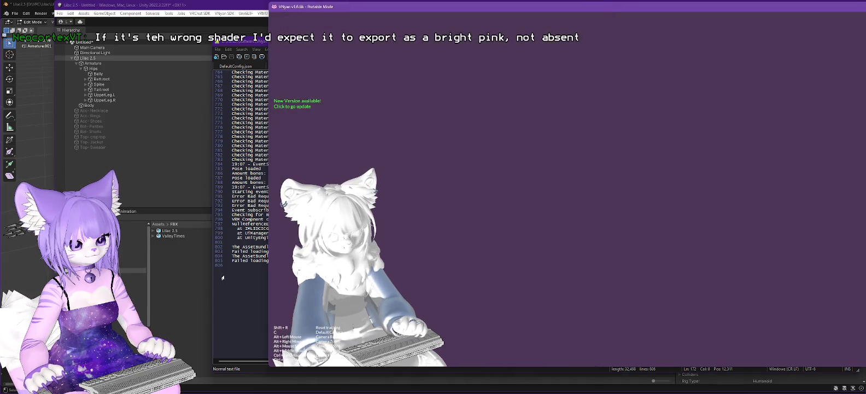
click(244, 298)
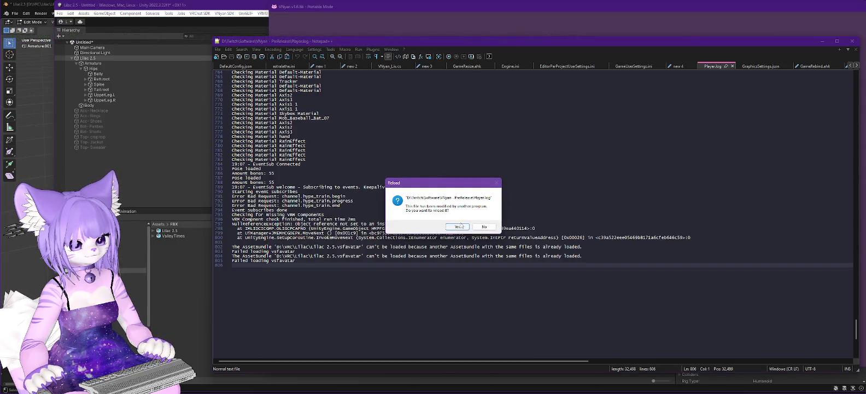
Reload the updated Player.log, jump to its last line, and minimize Notepad++ to show VNyan.
click(462, 229)
scroll(369, 177, down, 20)
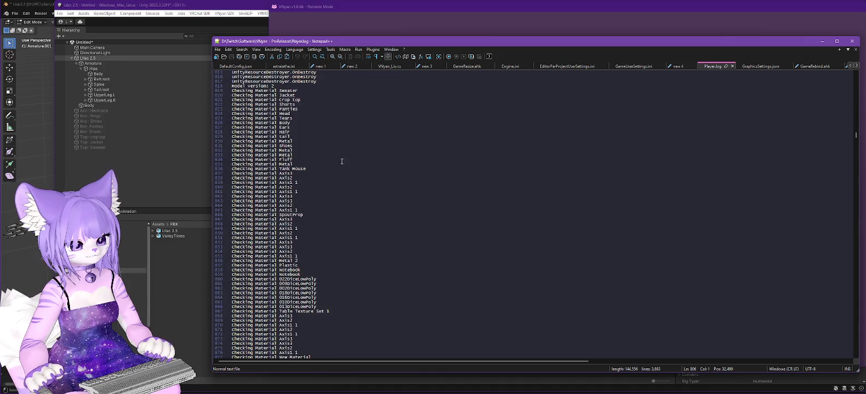
scroll(369, 177, down, 20)
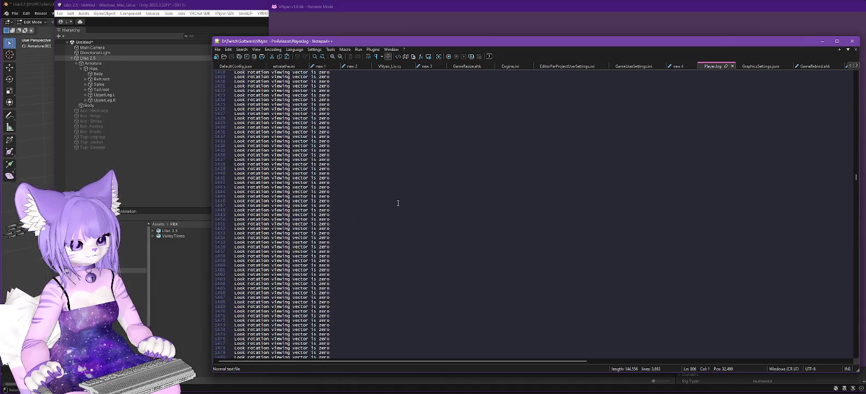
scroll(418, 203, down, 20)
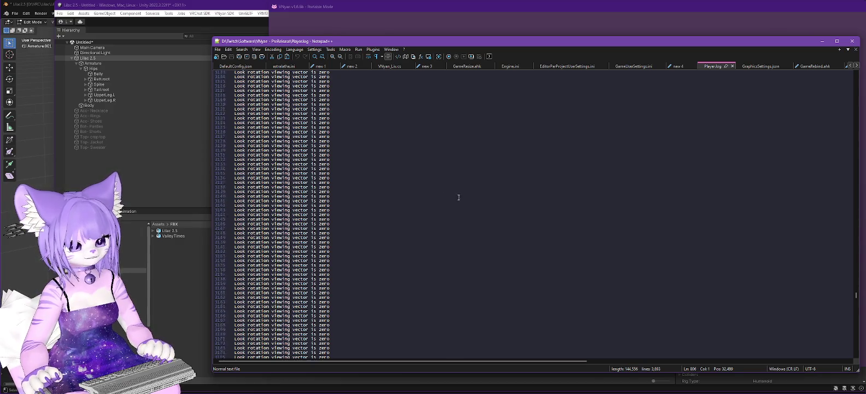
scroll(469, 202, down, 20)
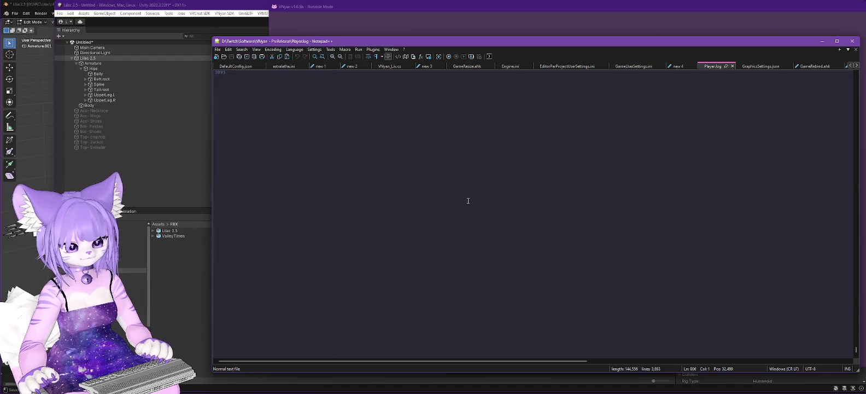
click(440, 194)
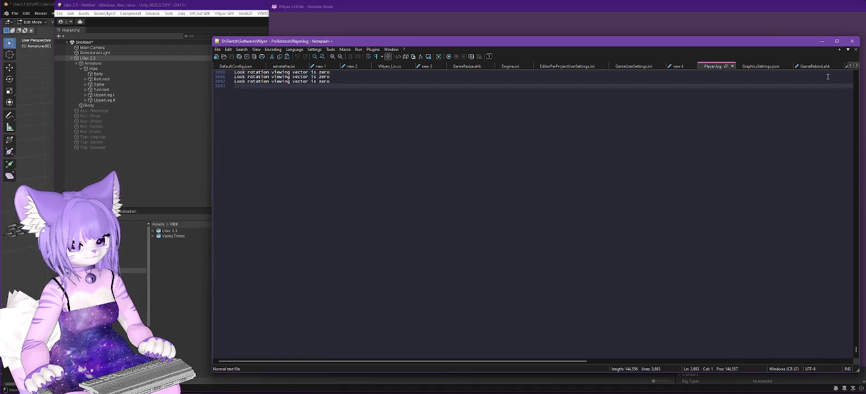
click(822, 41)
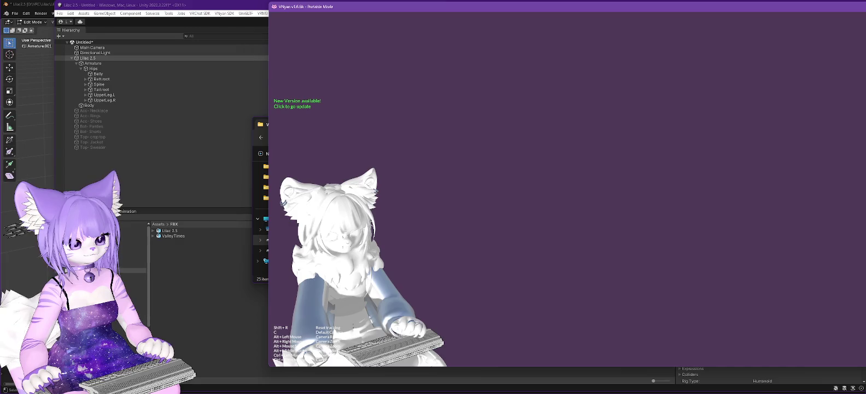
Load Lilac 2.3 PC.vsfavatar in VNyan and review the reloaded Player.log in Notepad++.
click(341, 61)
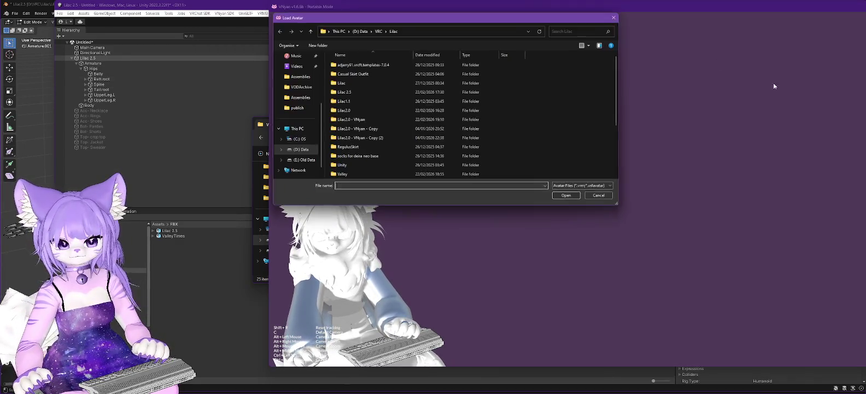
scroll(422, 105, down, 3)
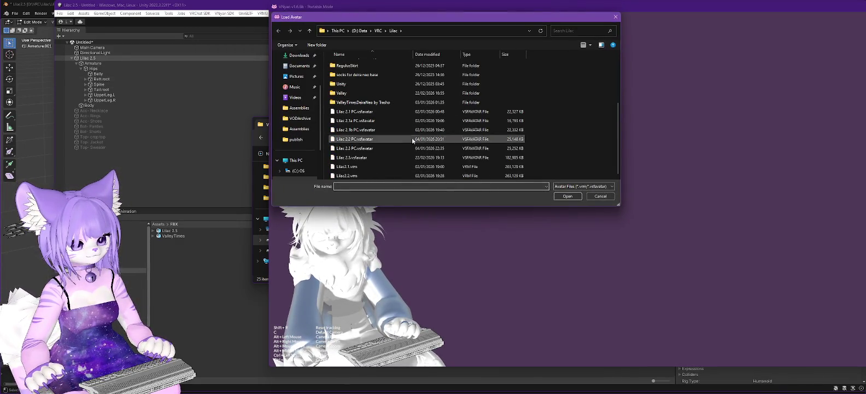
double_click(357, 151)
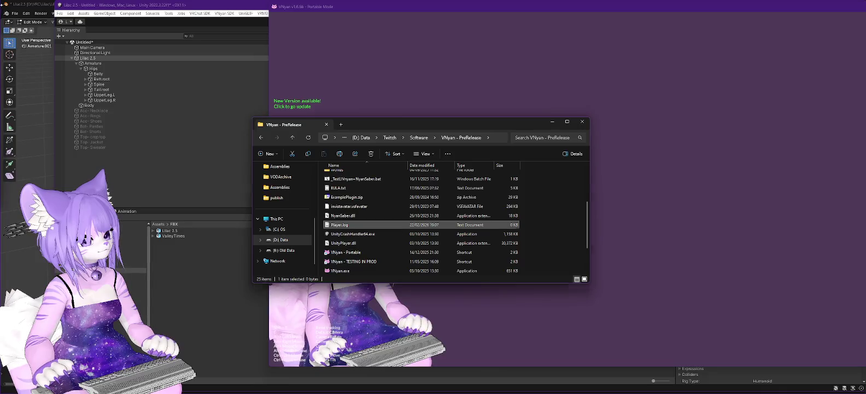
double_click(339, 225)
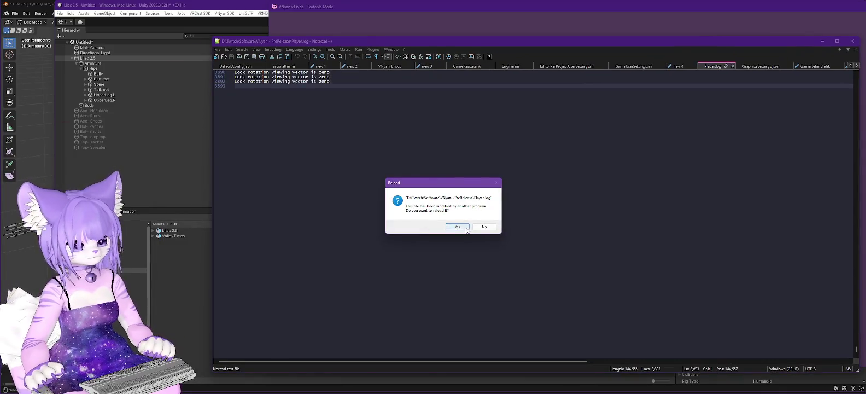
click(468, 227)
drag(856, 145, 858, 373)
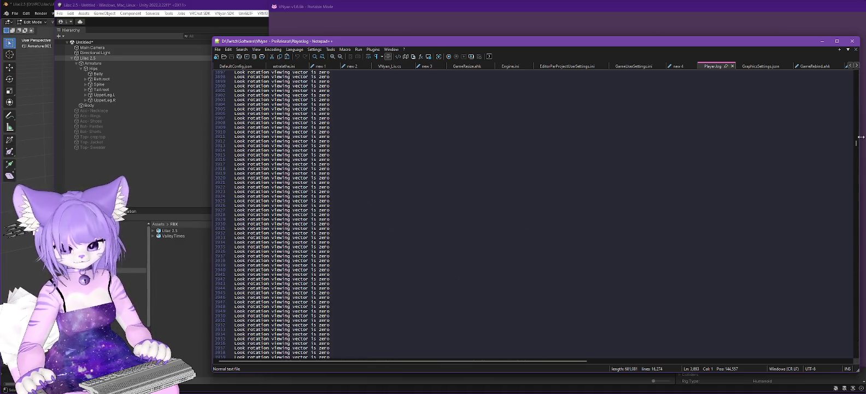
drag(857, 192, 857, 353)
scroll(529, 232, up, 7)
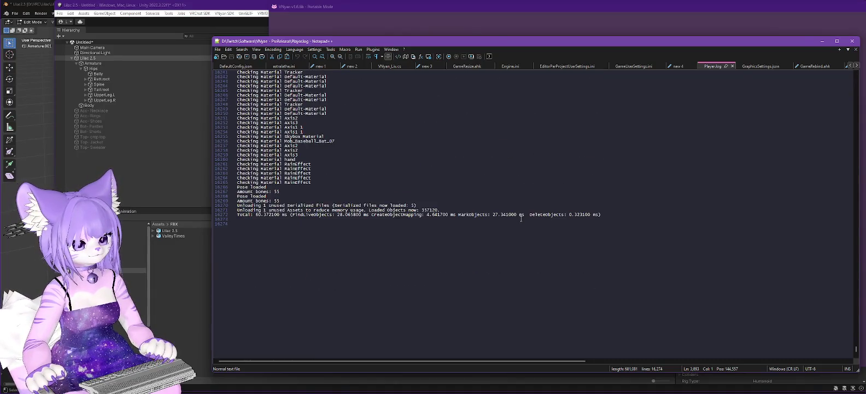
Load Lilac 2.5.vsfavatar in VNyan via Ctrl+O and bring Player.log back to the front.
key(alt+Tab)
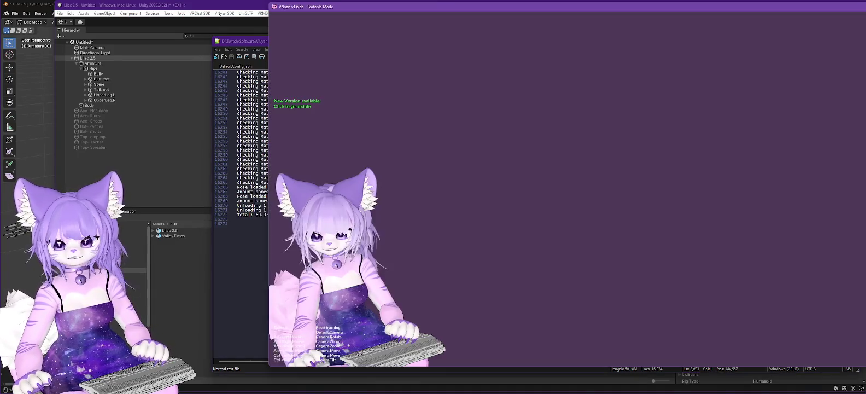
key(ctrl+o)
double_click(427, 158)
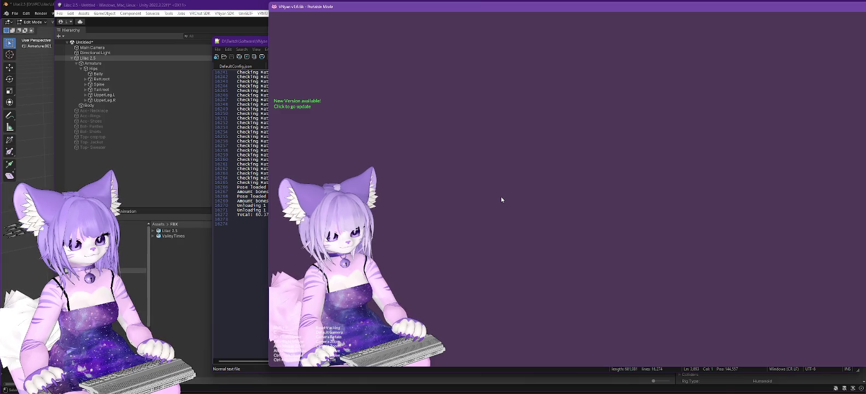
click(254, 251)
scroll(383, 194, up, 3)
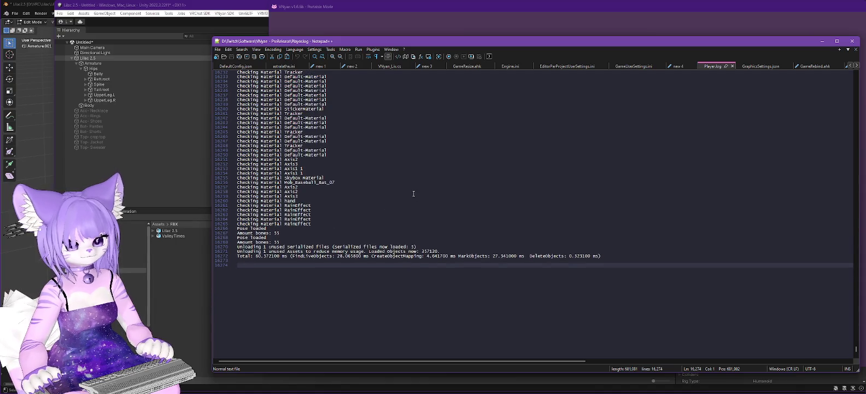
Reload Player.log from disk to read Lilac 2.5's already-loaded AssetBundle error.
click(218, 50)
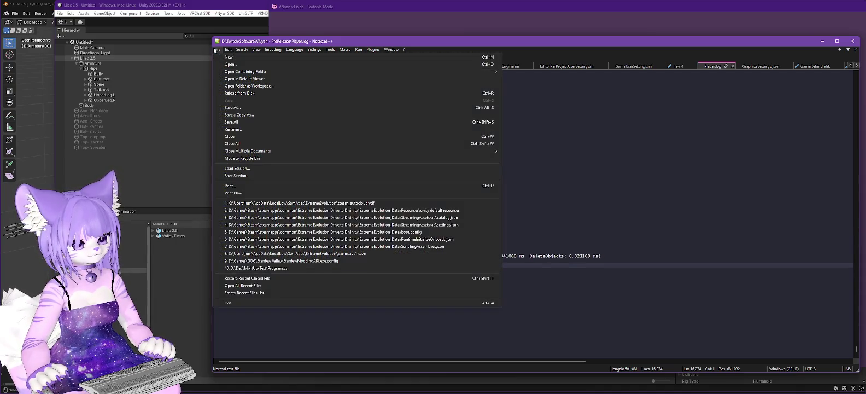
click(239, 93)
click(457, 227)
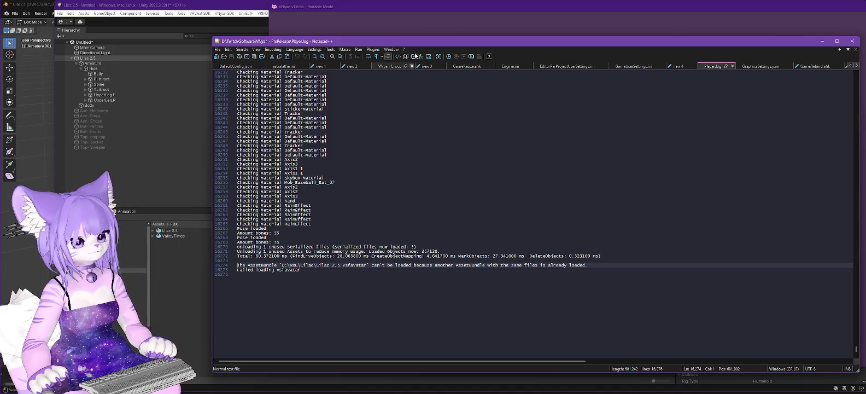
click(159, 8)
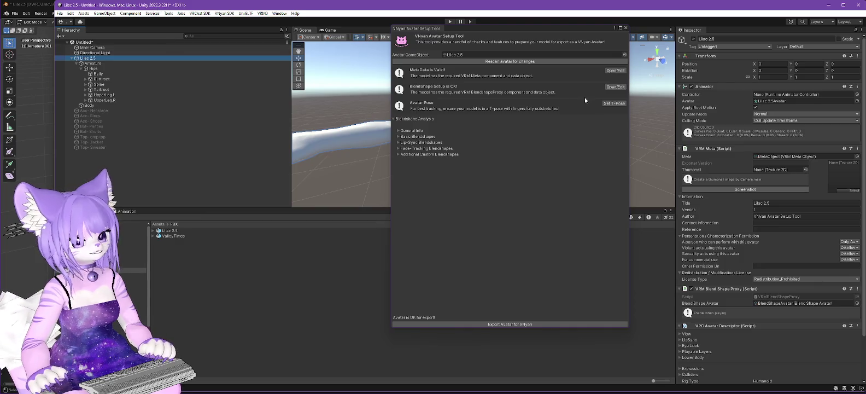
Close the VNyan Avatar Setup Tool window in Unity.
click(626, 29)
scroll(784, 269, down, 3)
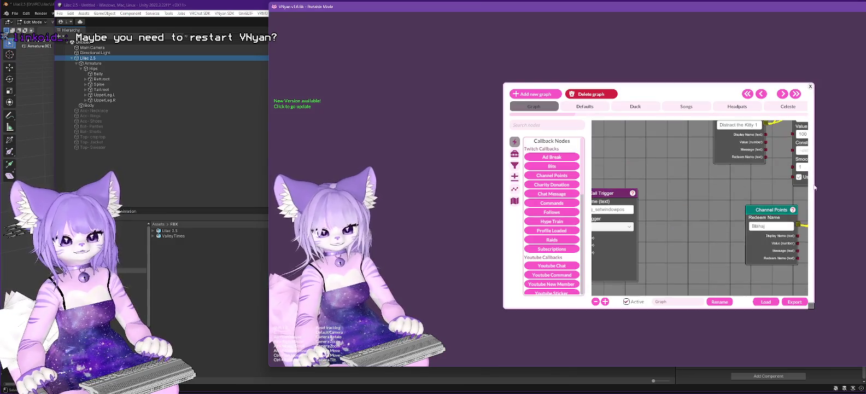
Load Lilac 2.5.vsfavatar through the node graph's Load Avatar node, then quit VNyan with Alt+F4.
scroll(681, 174, down, 5)
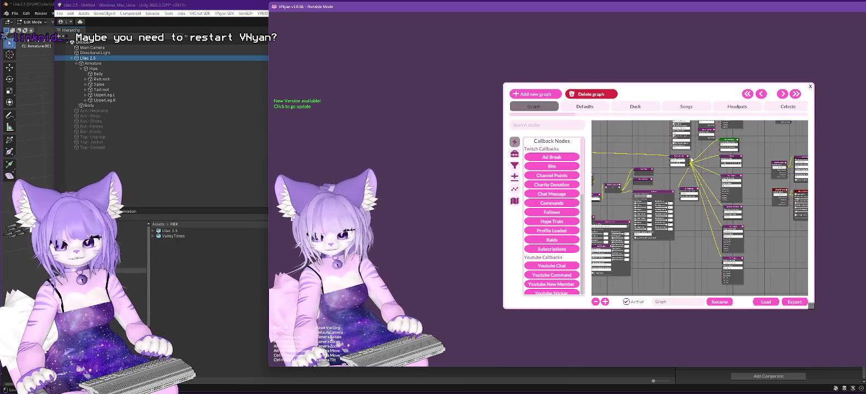
scroll(681, 173, up, 4)
scroll(764, 170, down, 3)
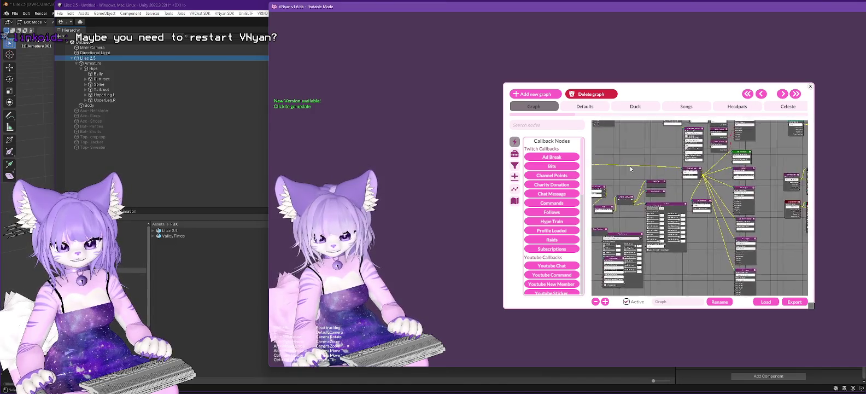
scroll(745, 163, up, 5)
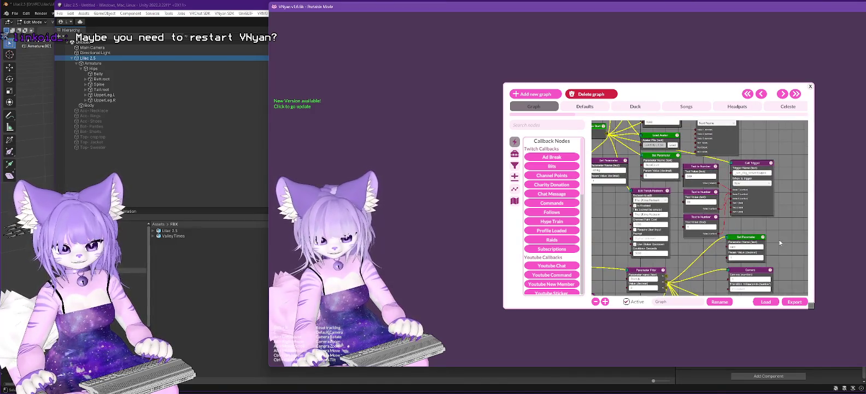
drag(604, 225, 622, 242)
click(691, 162)
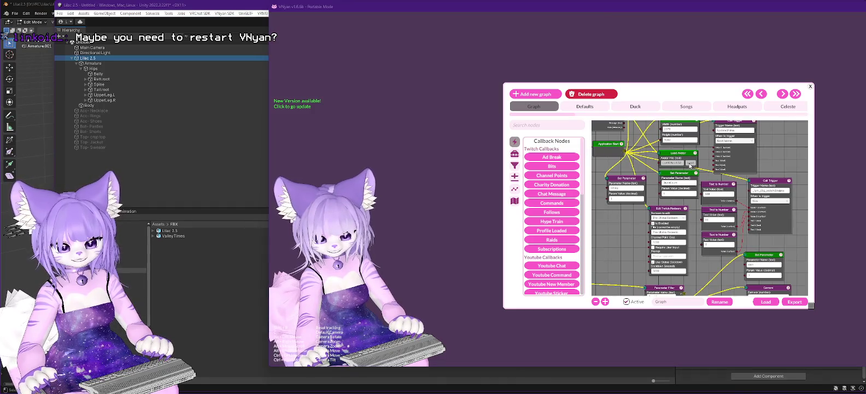
scroll(388, 142, down, 3)
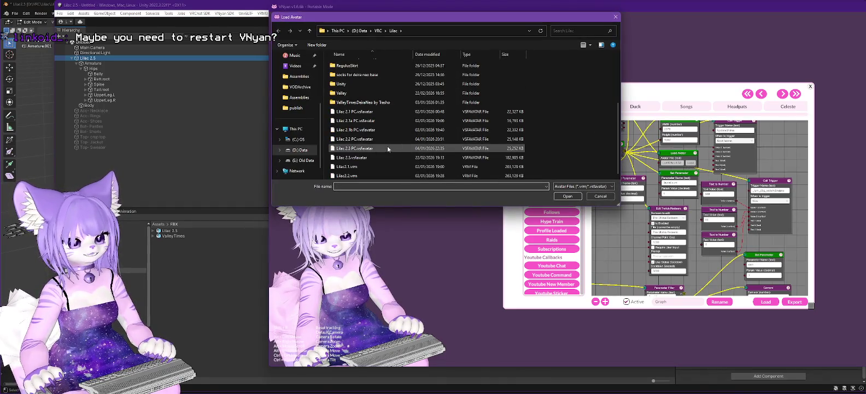
double_click(355, 158)
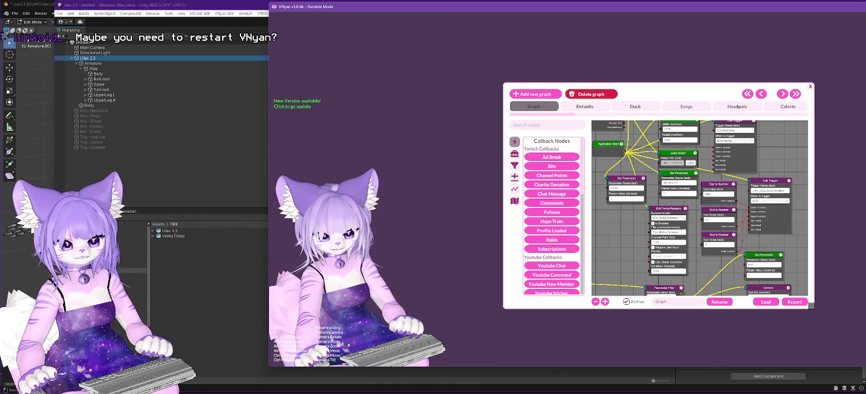
key(alt+F4)
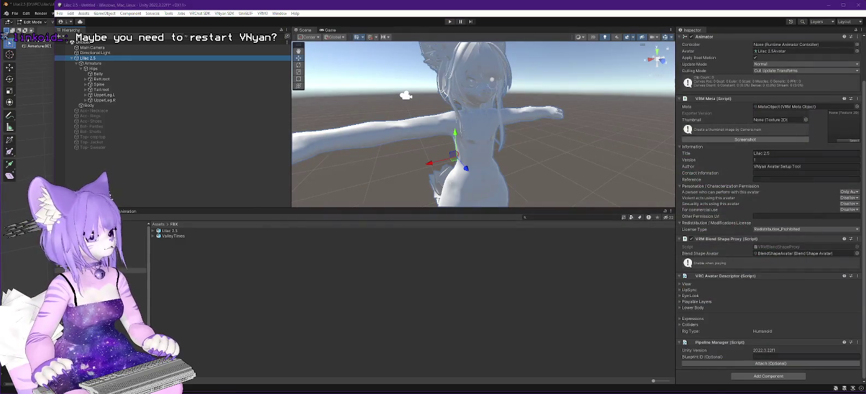
Relaunch VNyan - Portable from the PreRelease folder, dismiss the VMC port error, and move the window aside.
key(alt+Tab)
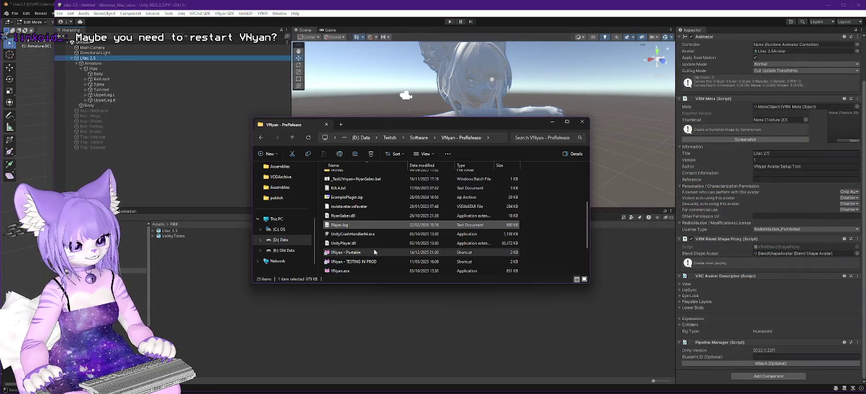
double_click(342, 252)
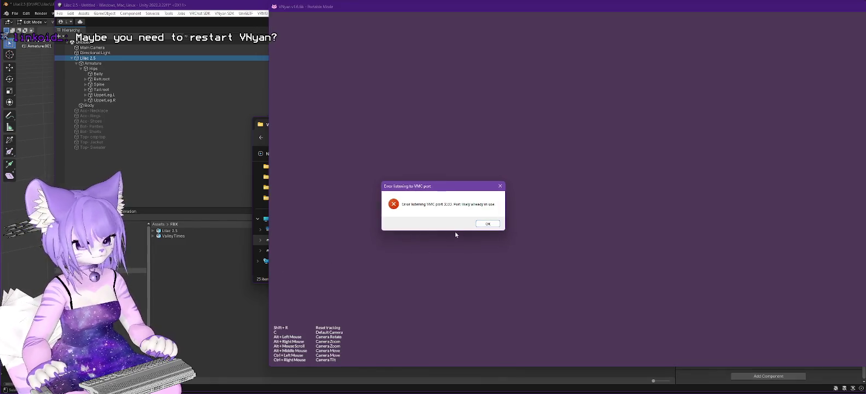
click(488, 224)
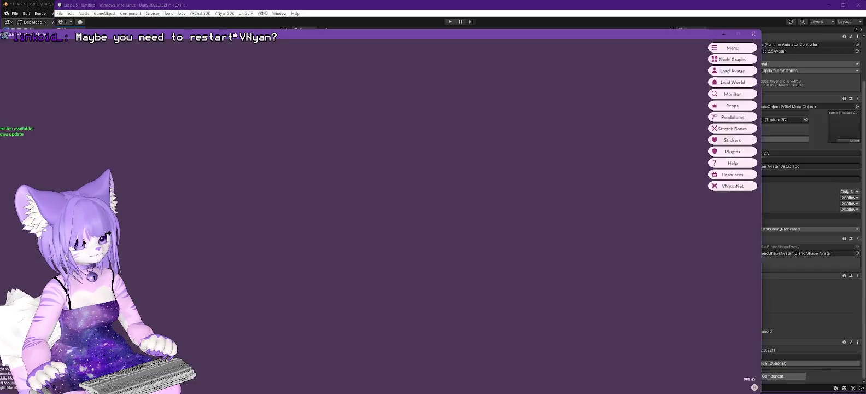
drag(227, 32, 361, 16)
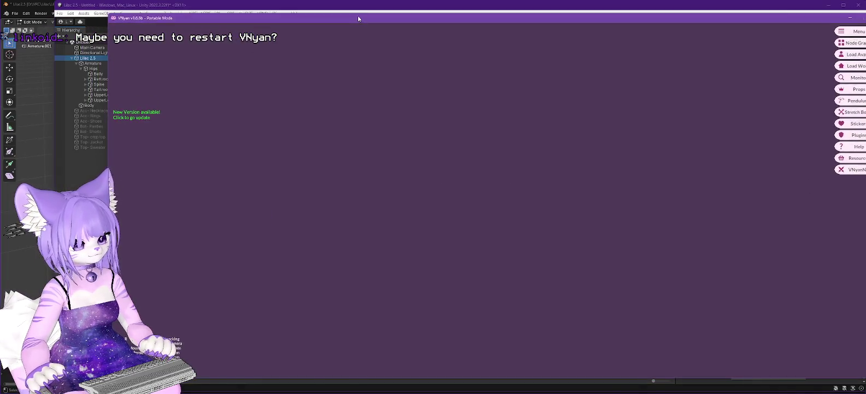
Reload Player.log in Notepad++, read VNyan's fresh startup messages, then return to Unity.
key(alt+Tab)
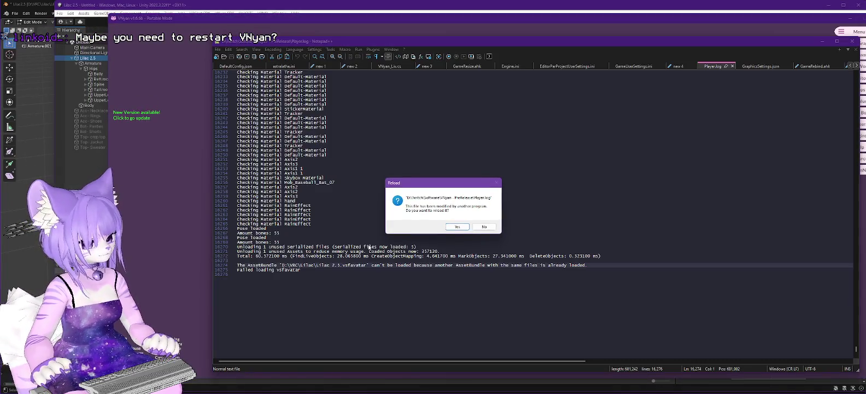
key(Return)
scroll(454, 219, up, 10)
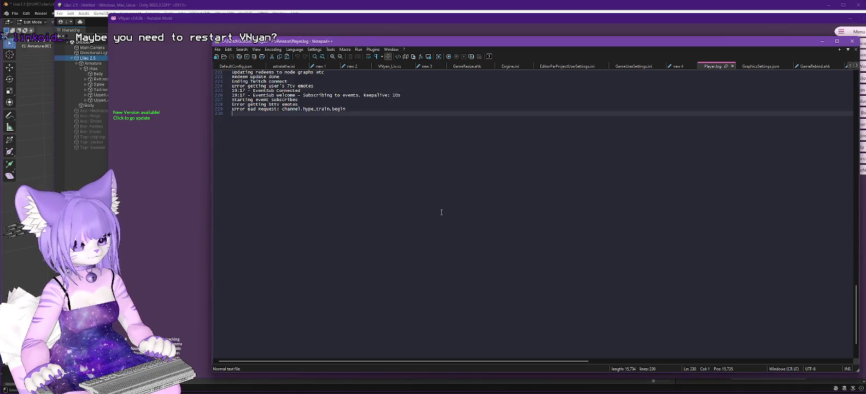
scroll(441, 212, up, 1)
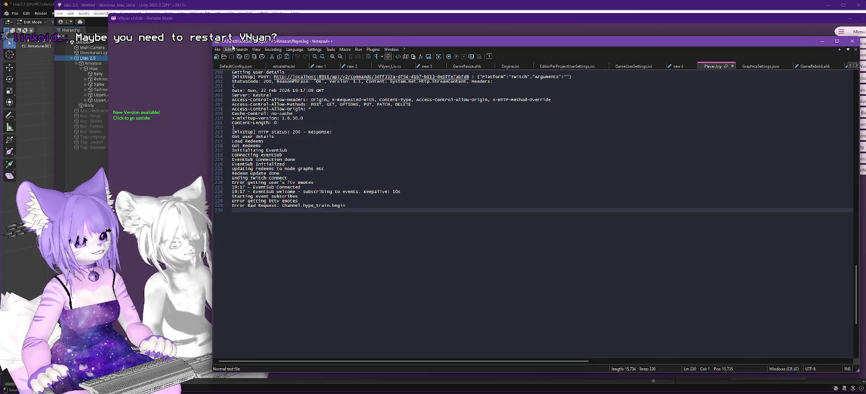
click(242, 7)
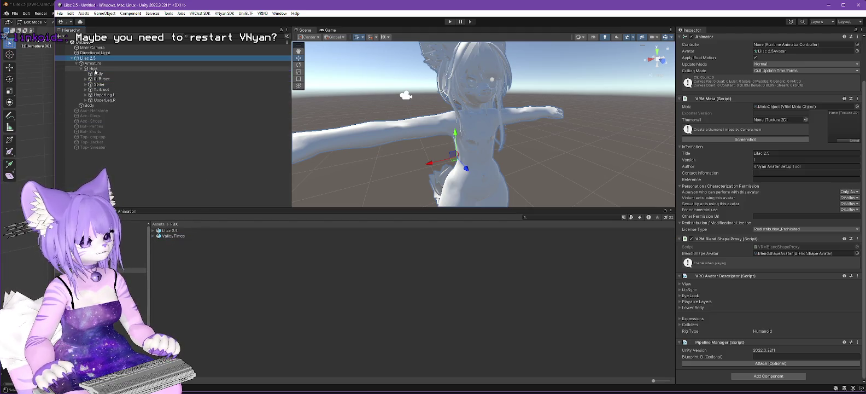
Nest ValleyTimes under Hips and inspect the ValleyTimesDeira mesh's Skinned Mesh Renderer.
drag(95, 71, 95, 70)
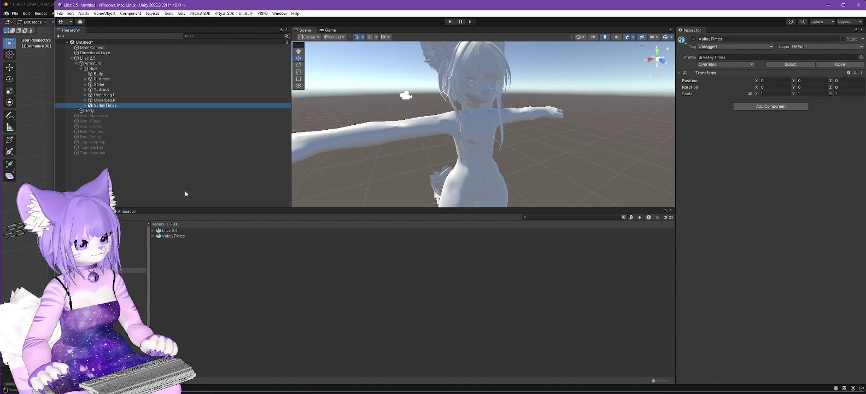
click(85, 105)
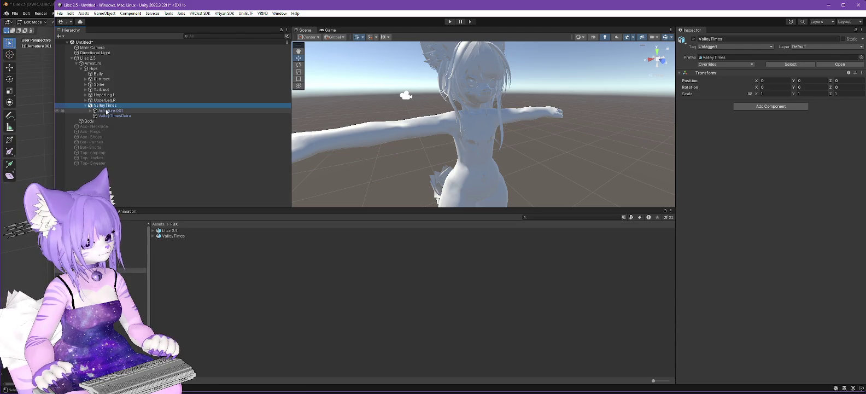
click(114, 116)
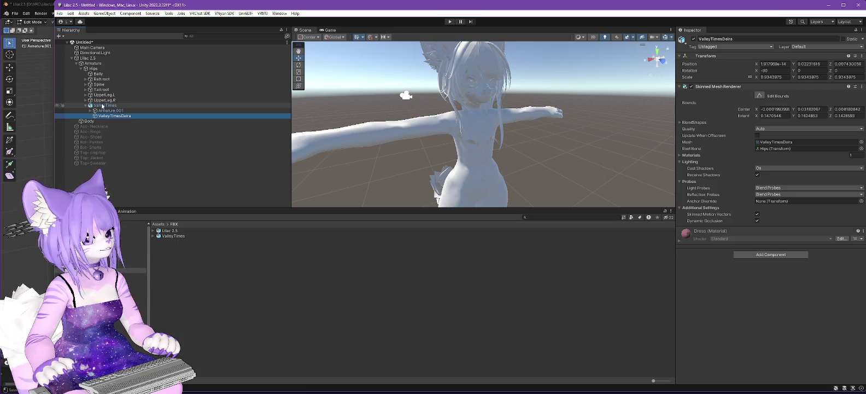
click(102, 106)
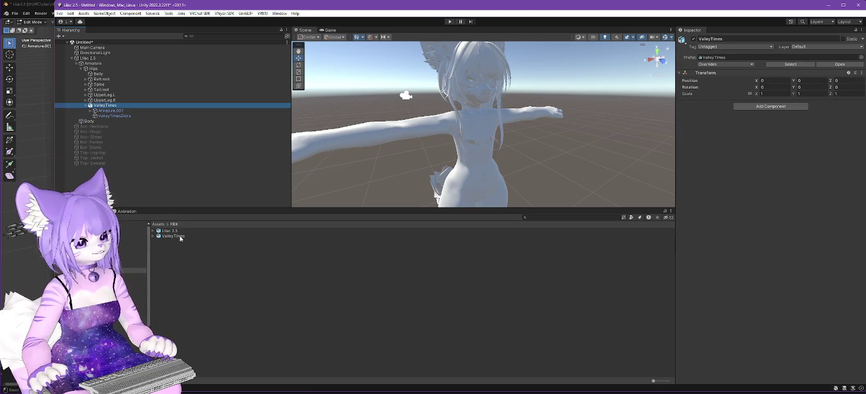
click(107, 116)
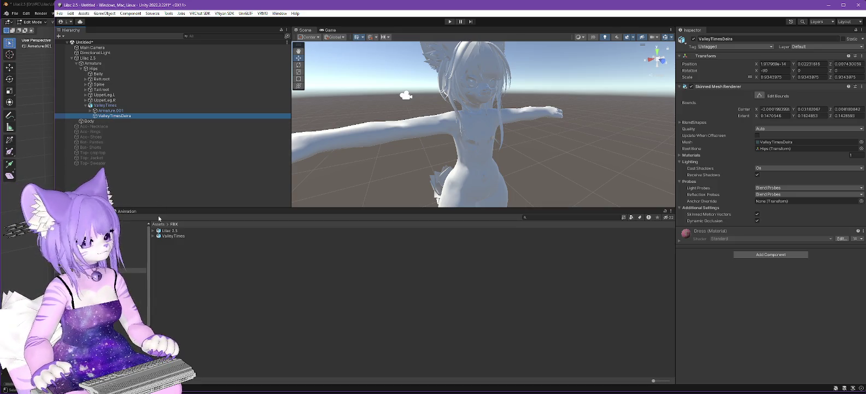
Start a custom package import and browse to D: Data > Twitch_Offline > Unity.
click(87, 14)
mouse_move(126, 96)
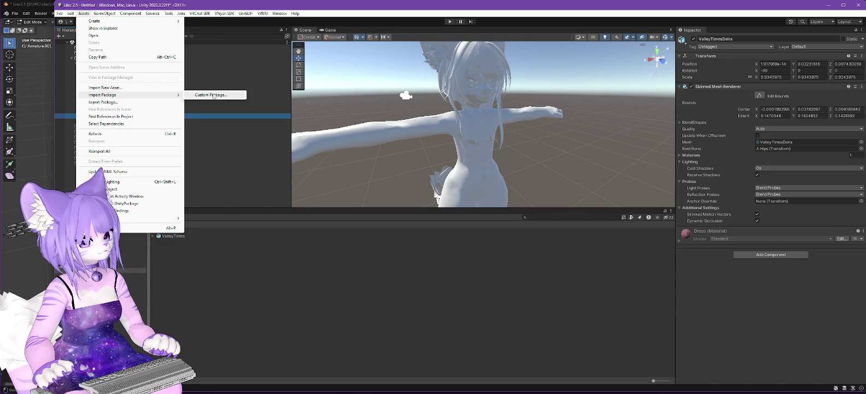
click(211, 96)
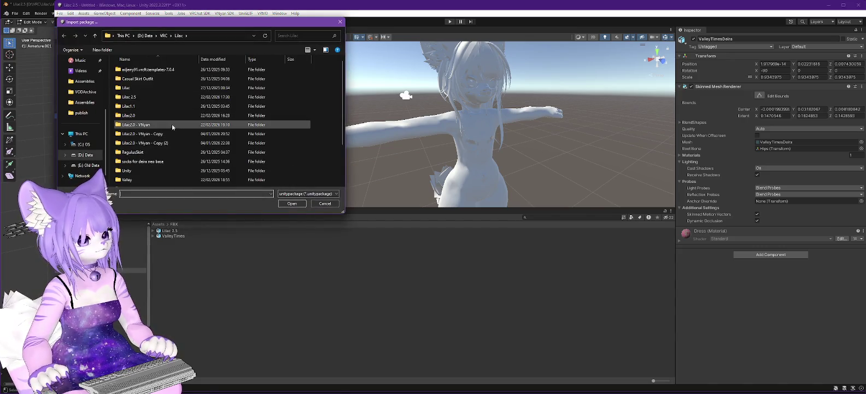
click(145, 35)
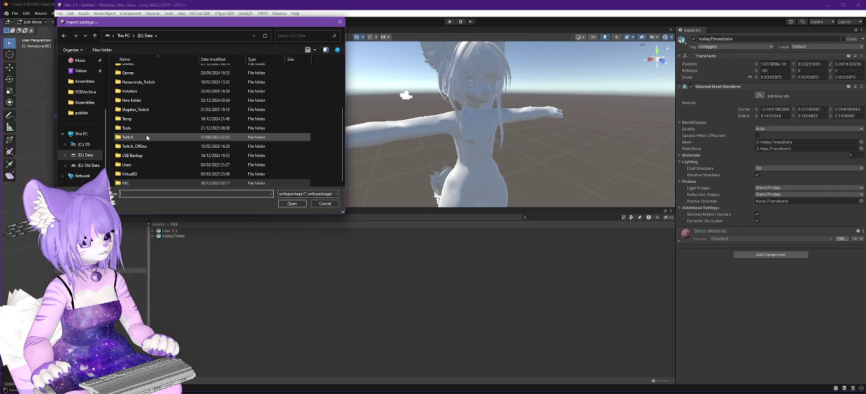
double_click(136, 144)
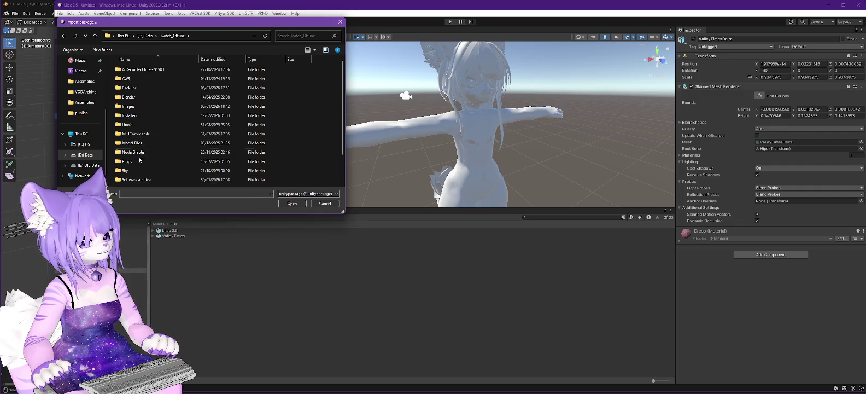
scroll(134, 165, down, 1)
double_click(132, 183)
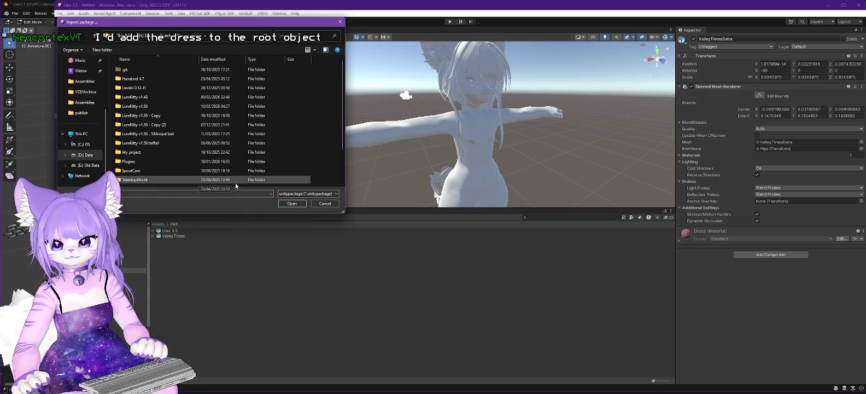
Choose poi_Pro_7.3.50.unitypackage from the Plugins folder and import all its assets.
scroll(176, 109, down, 2)
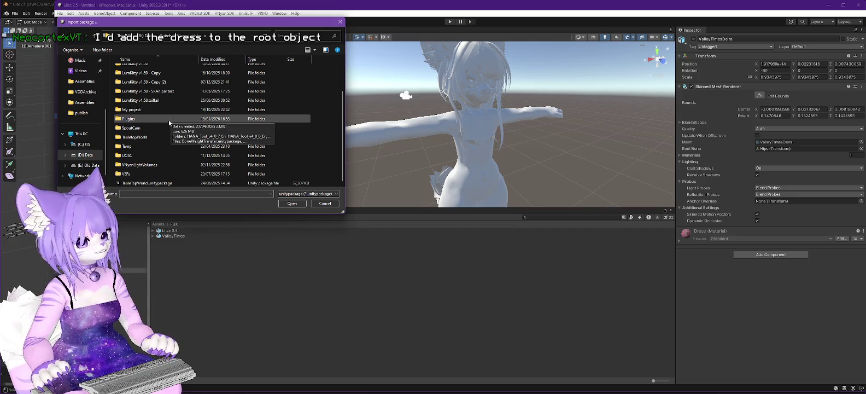
scroll(173, 120, up, 2)
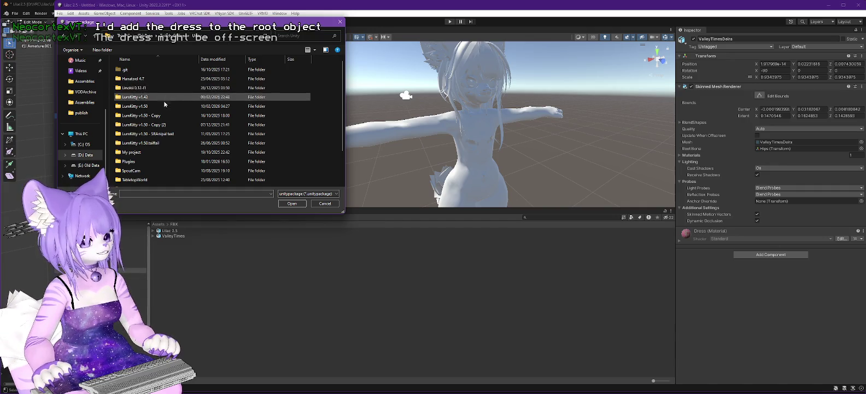
click(125, 163)
double_click(125, 163)
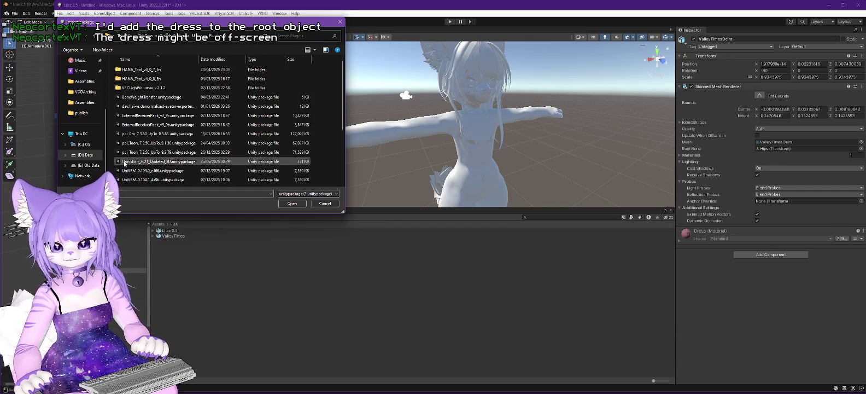
scroll(203, 119, down, 3)
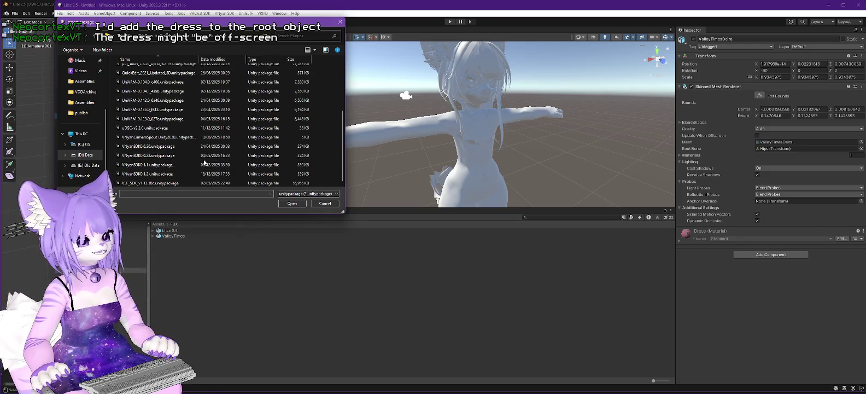
scroll(200, 157, up, 3)
double_click(169, 122)
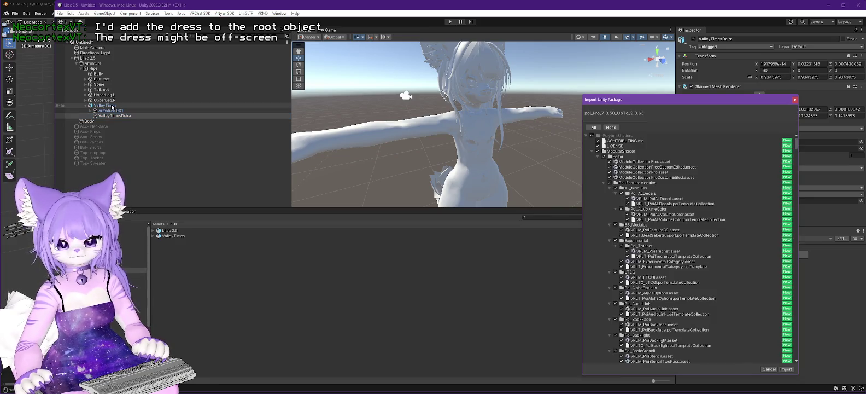
click(786, 369)
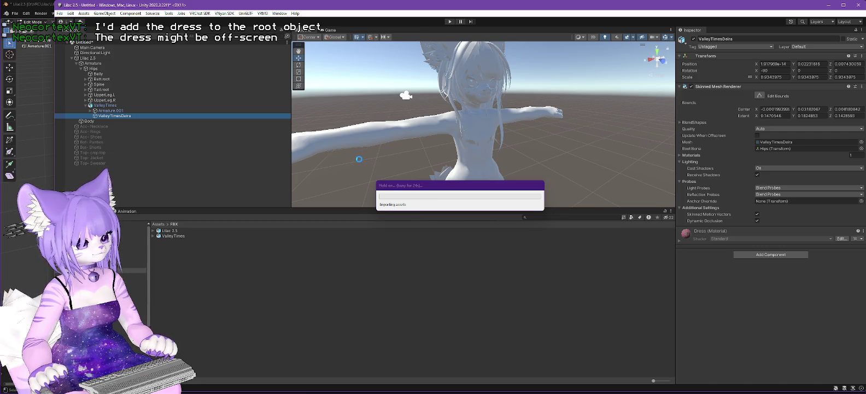
Search Firefox for 'unity import materials from another project', read the Reddit result, then minimize Firefox.
key(alt+Tab)
click(832, 61)
text(unity impo)
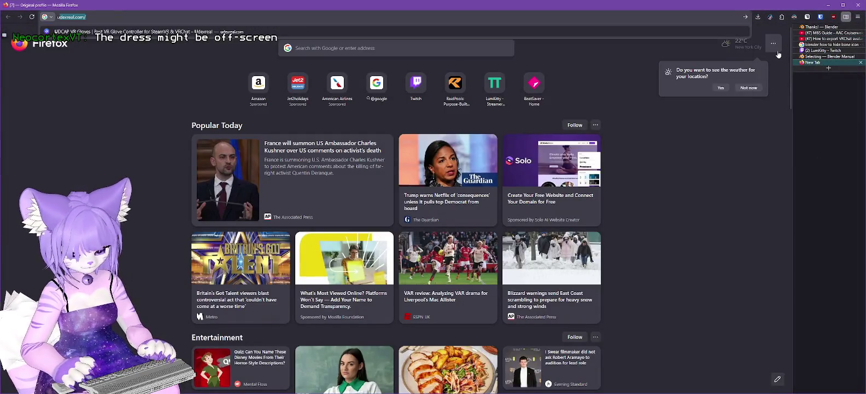
text(rt ma)
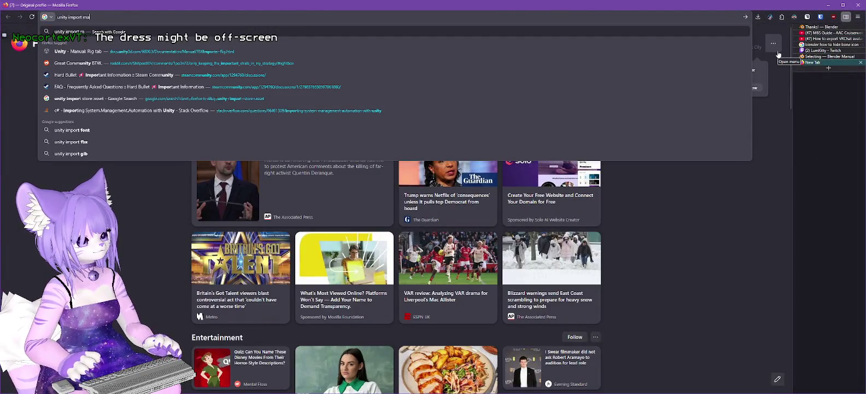
text(terials from anoteh)
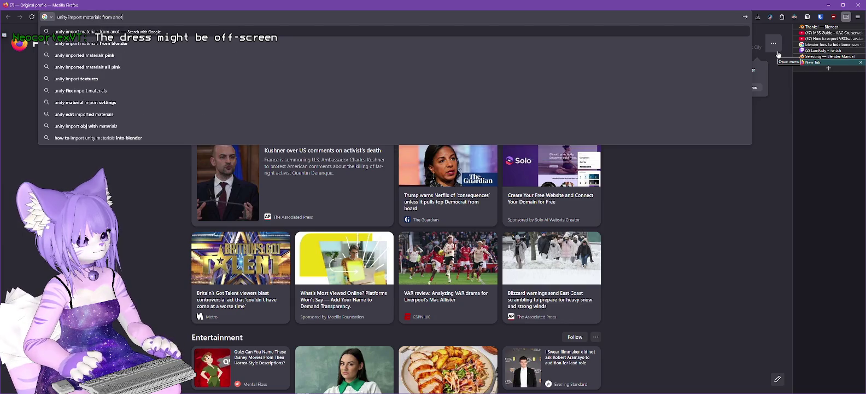
key(BackSpace)
key(BackSpace)
text(her project)
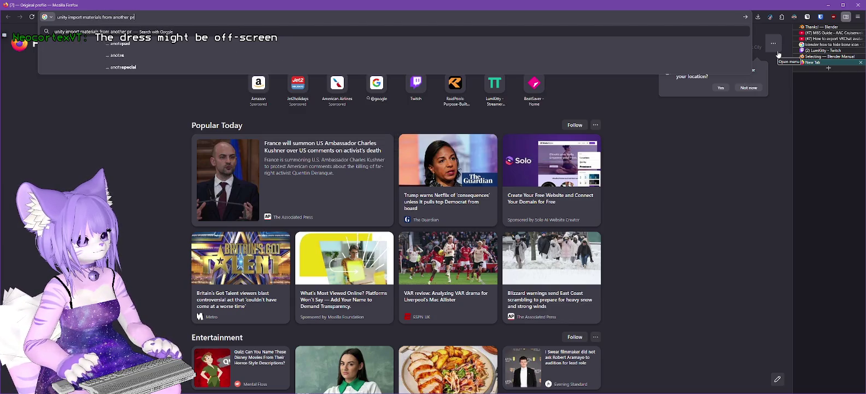
key(Return)
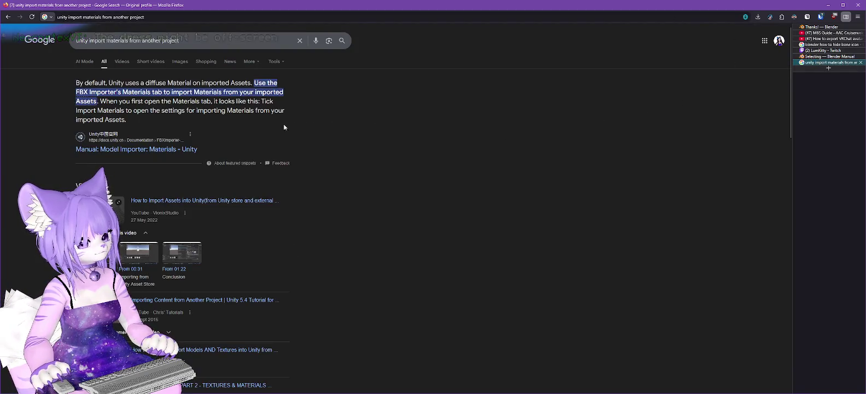
scroll(273, 142, down, 5)
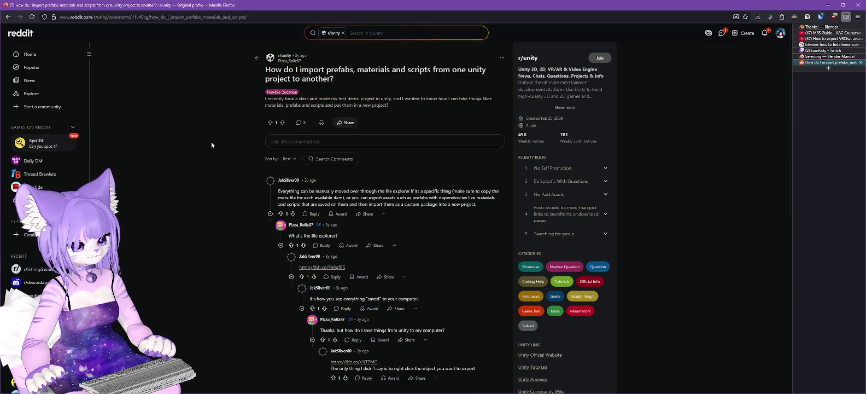
scroll(211, 145, down, 1)
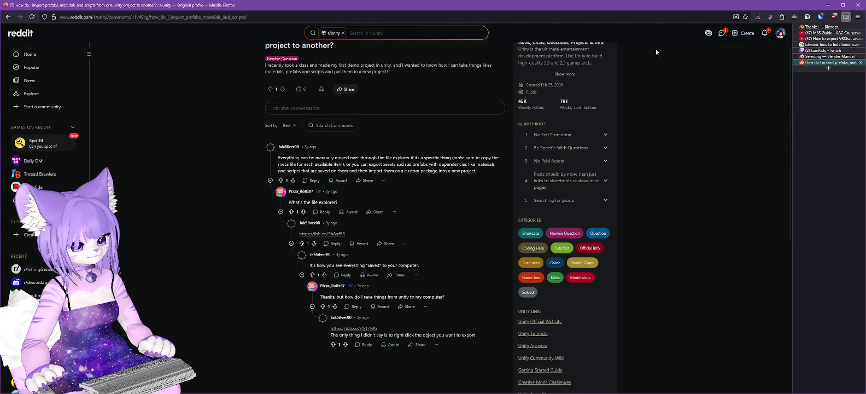
click(830, 6)
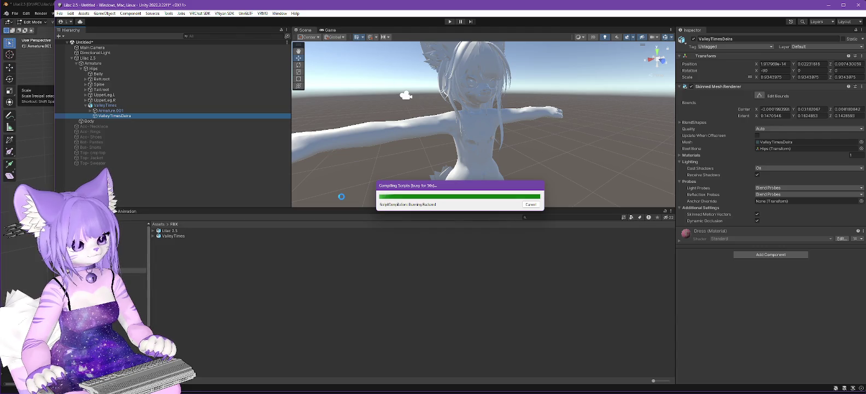
Move the Compiling Scripts progress window to the lower right while scripts compile.
mouse_move(468, 184)
mouse_down()
mouse_move(545, 258)
mouse_move(622, 289)
mouse_up()
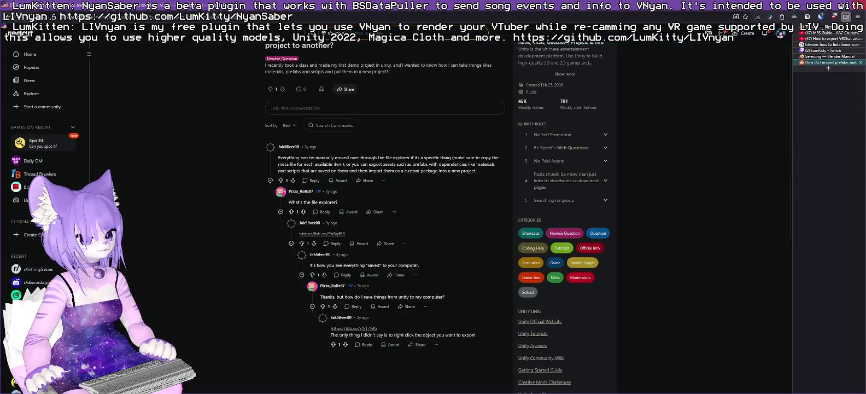
Open the Twitch dashboard's Clips manager and list the clips created by this account.
scroll(206, 294, down, 3)
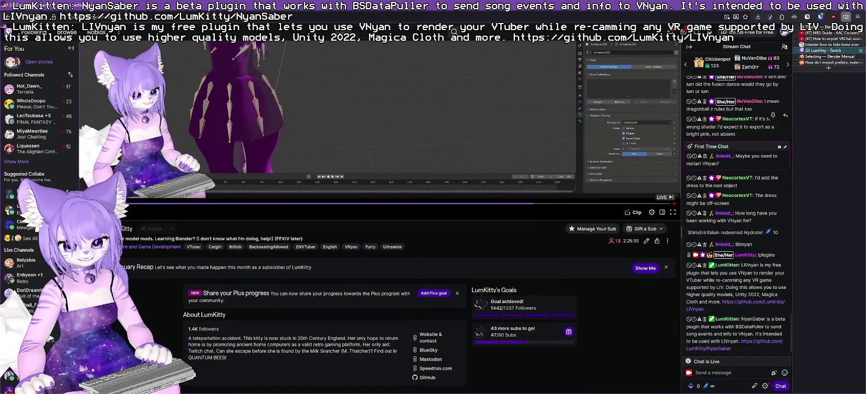
click(785, 34)
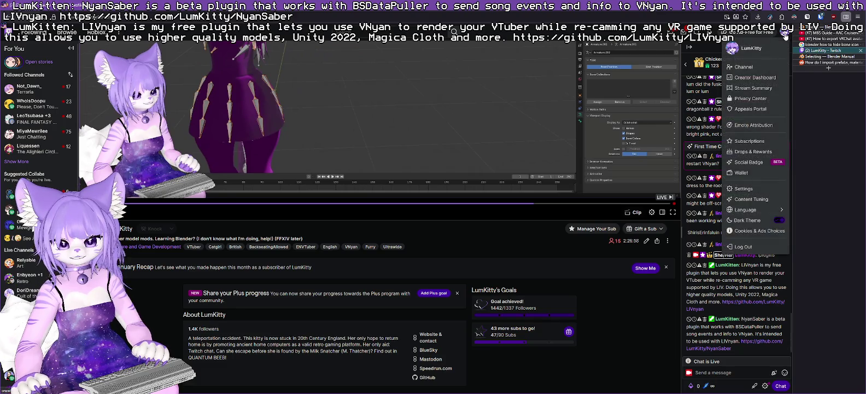
key(Escape)
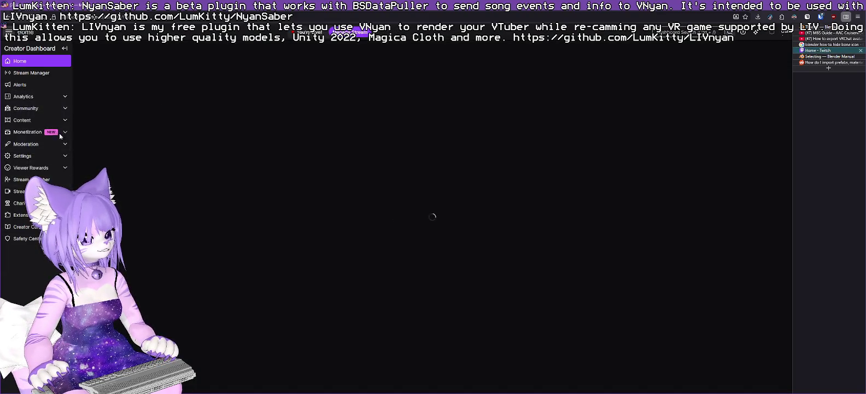
click(66, 122)
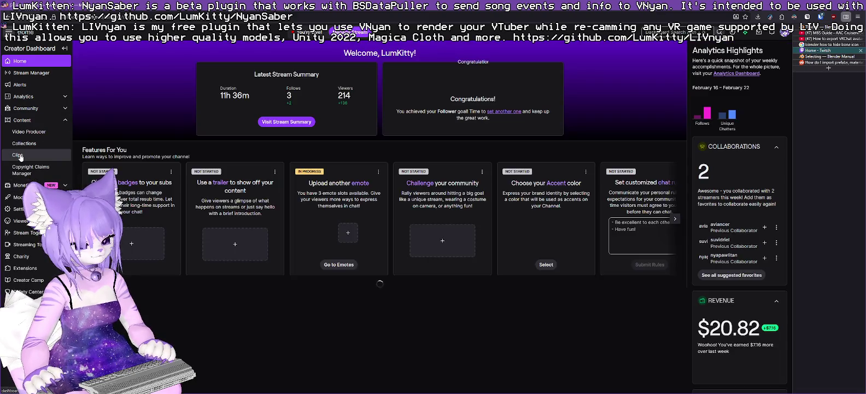
click(21, 156)
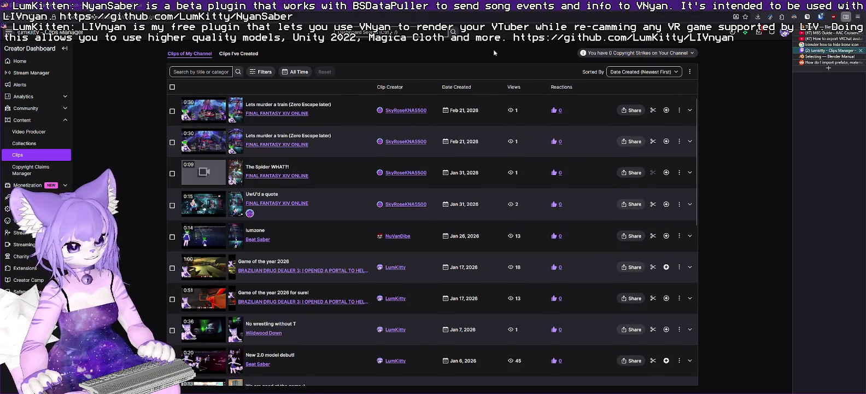
click(231, 55)
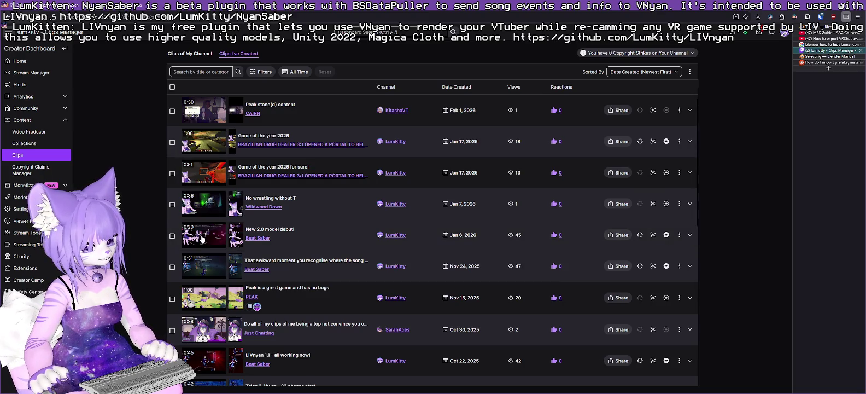
Play the 'New 2.0 model debut!' clip, then switch back to Unity.
click(323, 235)
scroll(306, 238, down, 1)
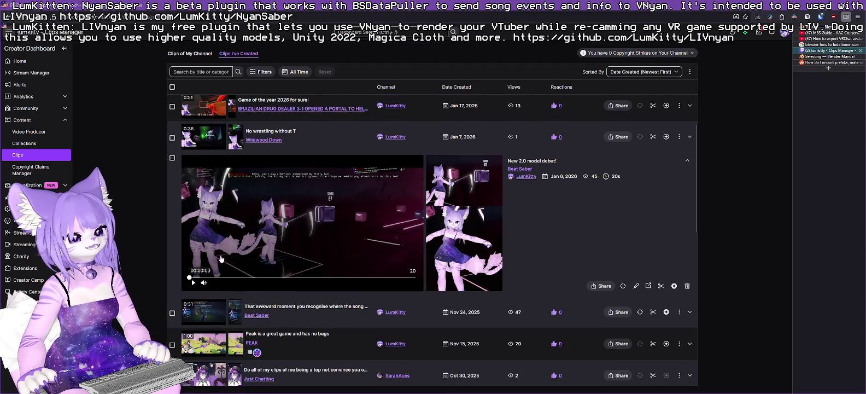
click(193, 283)
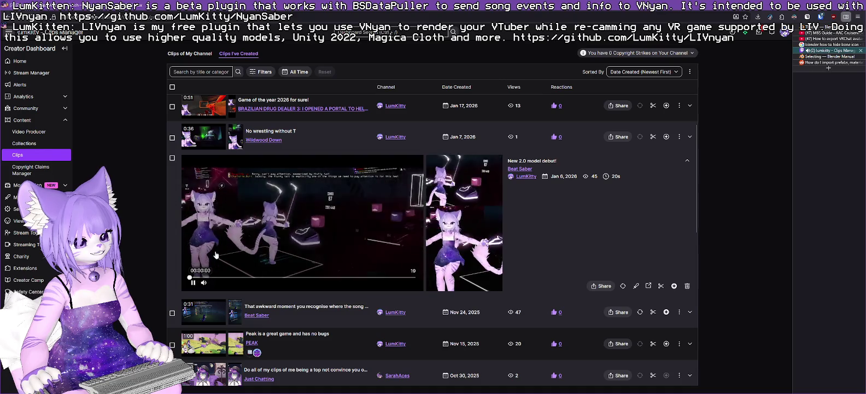
mouse_move(217, 283)
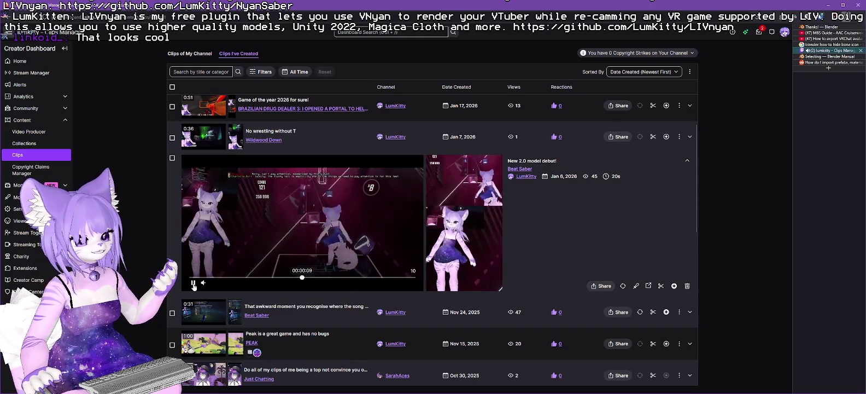
key(alt+Tab)
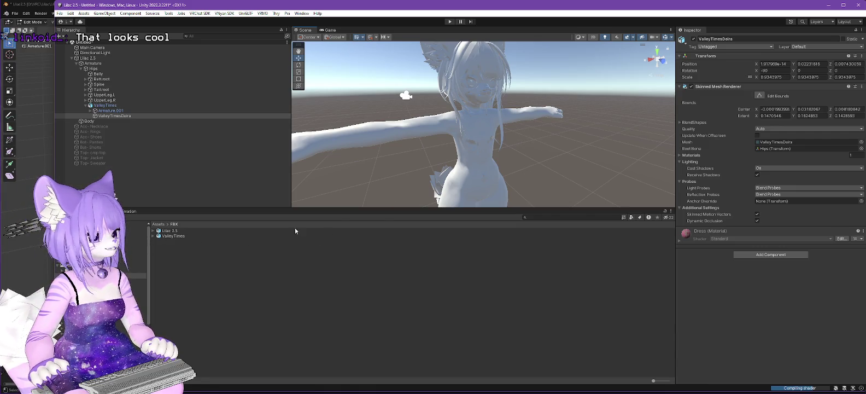
click(373, 253)
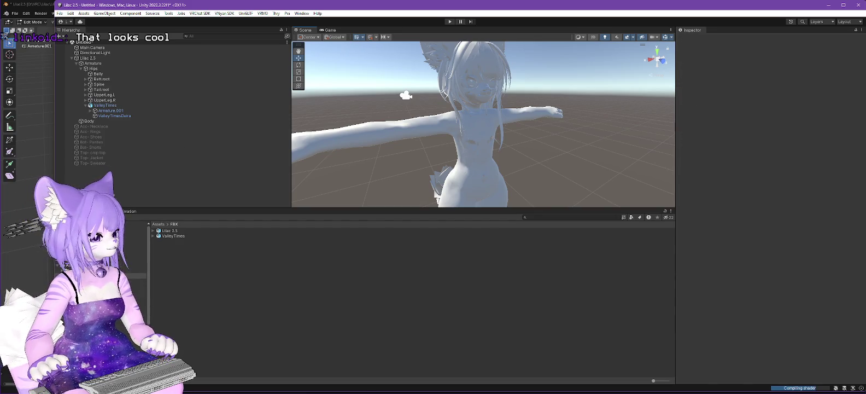
drag(463, 147, 438, 147)
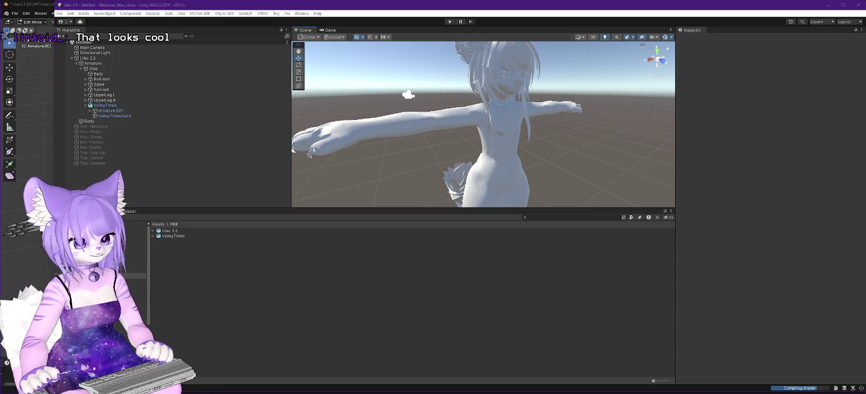
key(ctrl+shift+Escape)
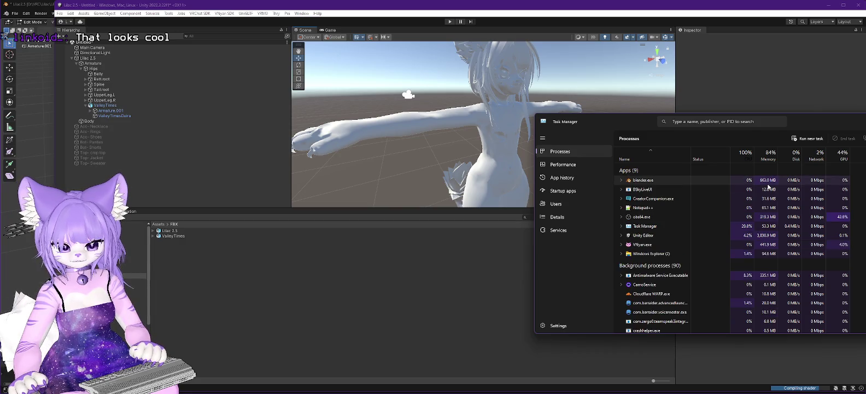
click(746, 158)
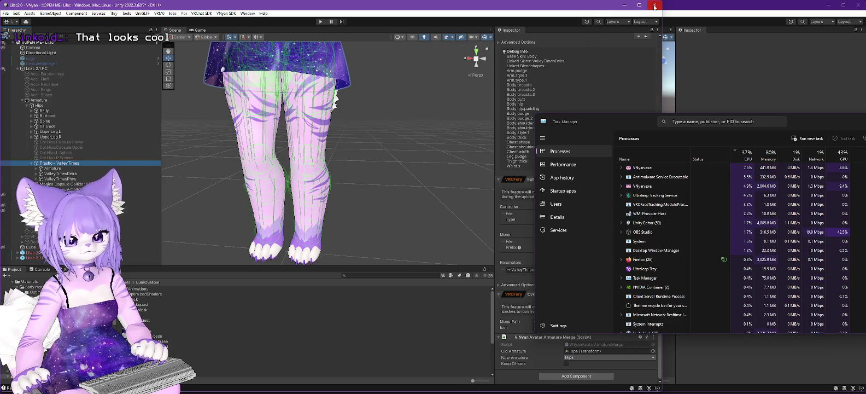
click(624, 5)
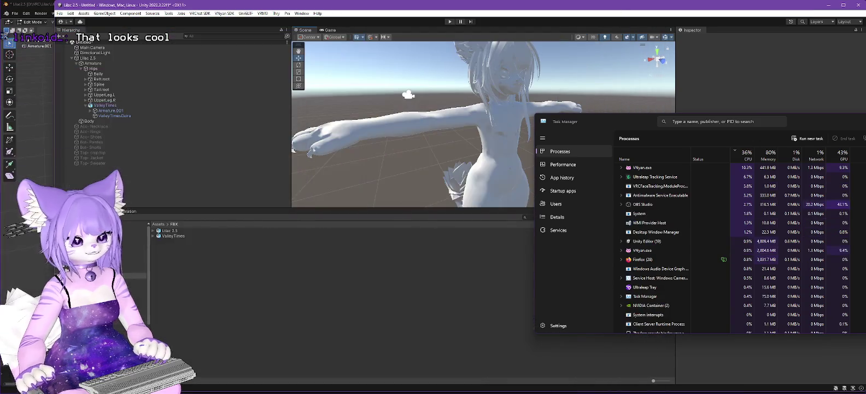
key(alt+Tab)
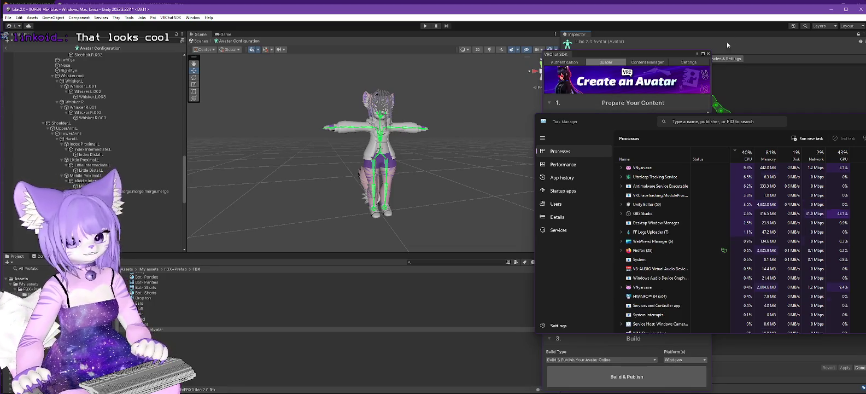
click(831, 10)
mouse_move(500, 131)
mouse_down()
mouse_move(504, 49)
mouse_move(471, 110)
mouse_move(147, 112)
mouse_up()
click(96, 106)
key(f)
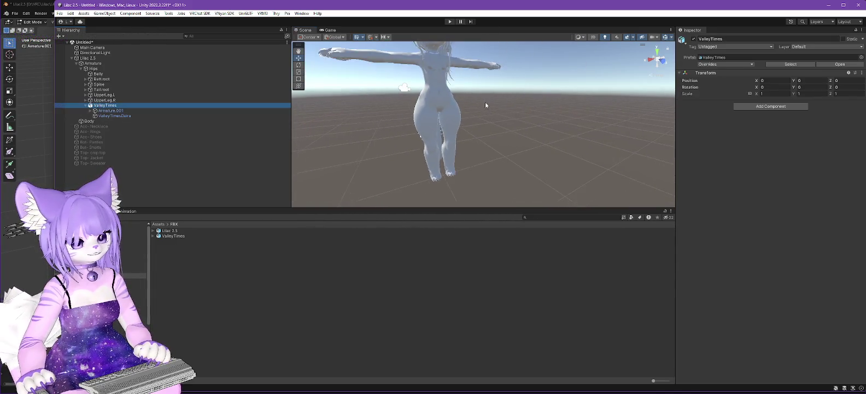
Replace ValleyTimes with a fresh copy from its FBX, nested under Lilac 2.5's Hips.
right_click(112, 106)
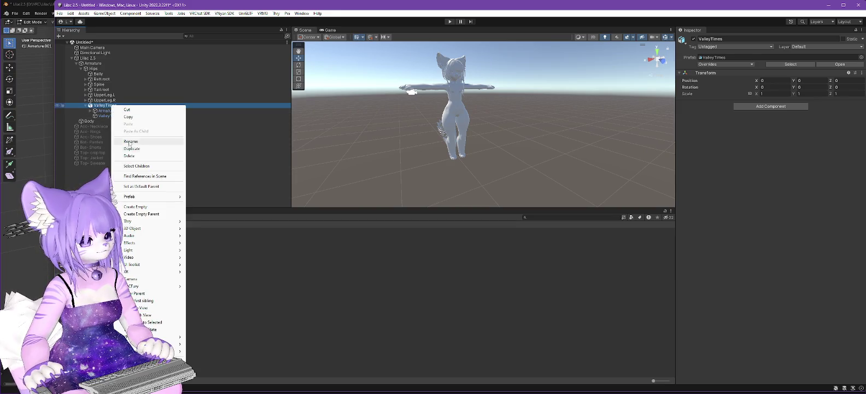
click(130, 155)
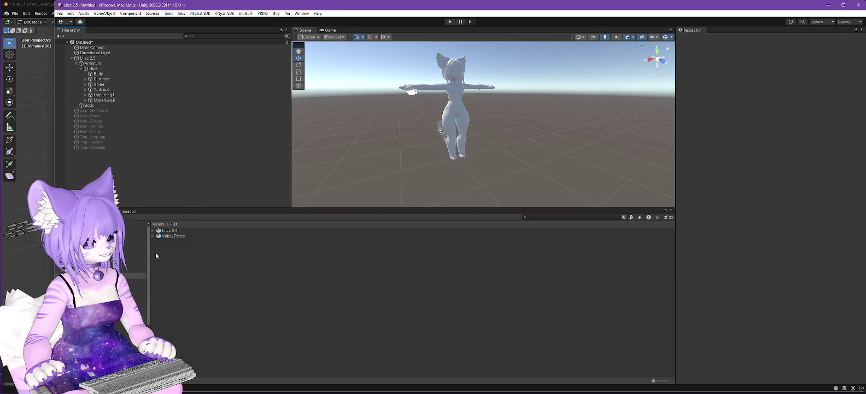
click(154, 236)
mouse_move(154, 236)
mouse_down()
mouse_move(168, 146)
mouse_move(87, 57)
mouse_up()
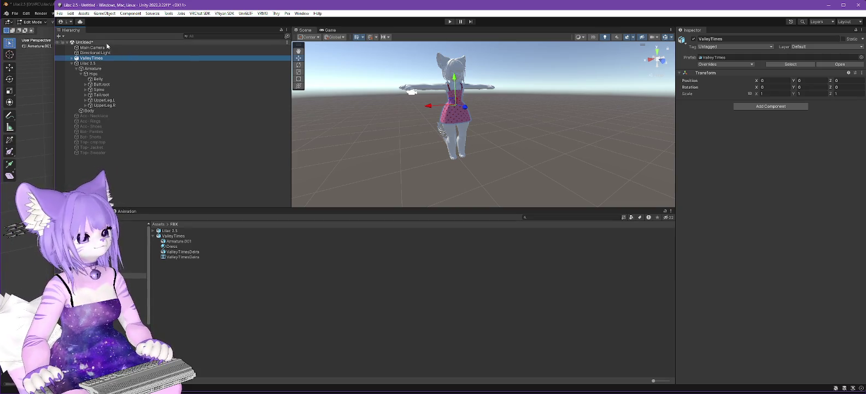
drag(88, 59, 92, 65)
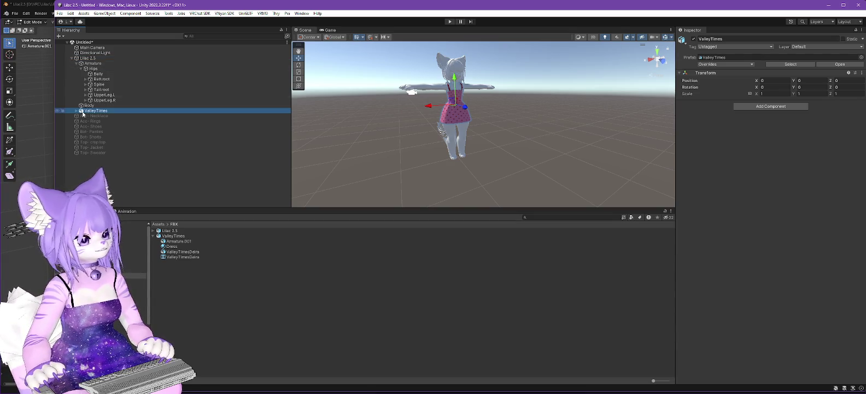
drag(92, 112, 93, 68)
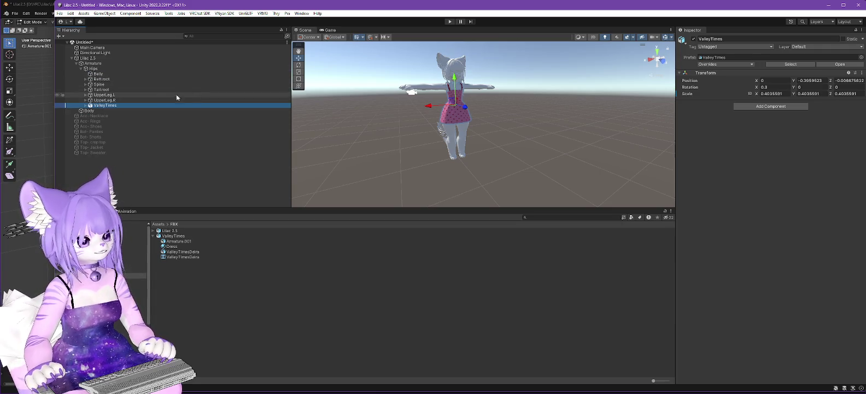
Add a VNyan Avatar Armature Merge component with Old Armature set to the dress's Hips.
click(763, 107)
click(774, 131)
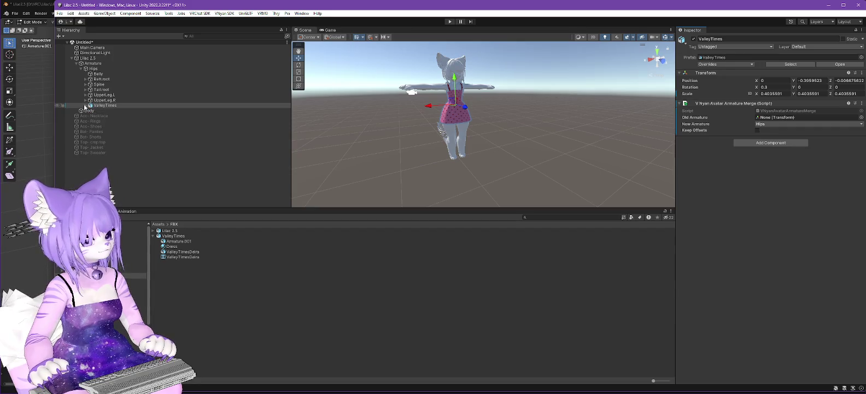
mouse_move(94, 68)
mouse_down()
mouse_move(711, 77)
mouse_move(773, 119)
mouse_up()
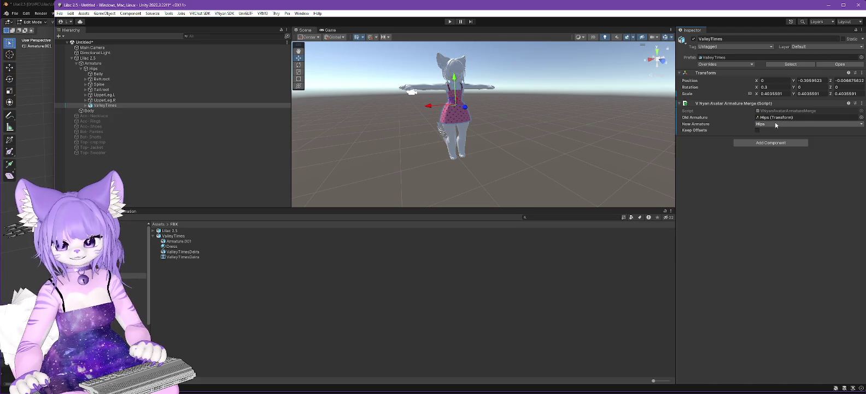
scroll(482, 164, up, 3)
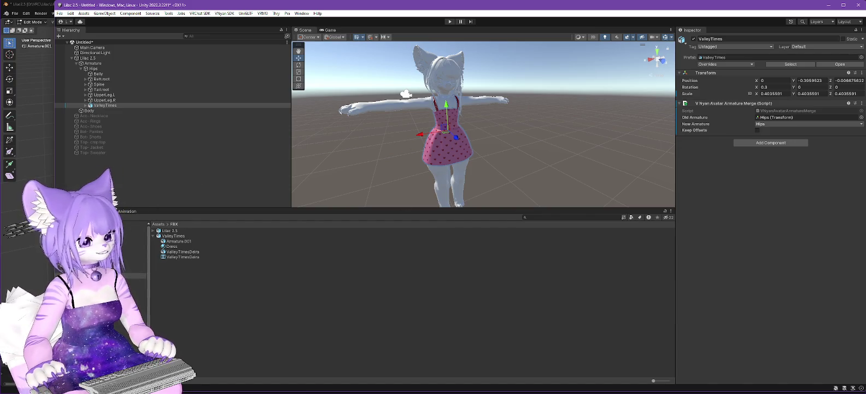
right_click(72, 266)
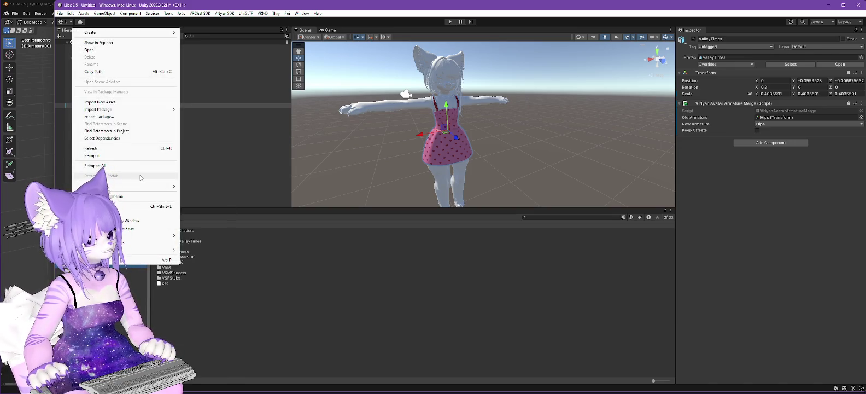
Create a Textures folder in the Lilac 2.5 Assets, then switch to the Lilac 2.0 project.
mouse_move(120, 32)
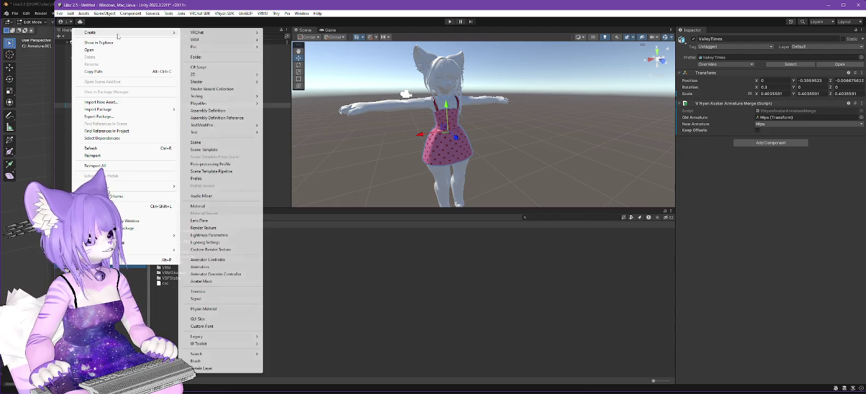
click(196, 57)
text(Textures)
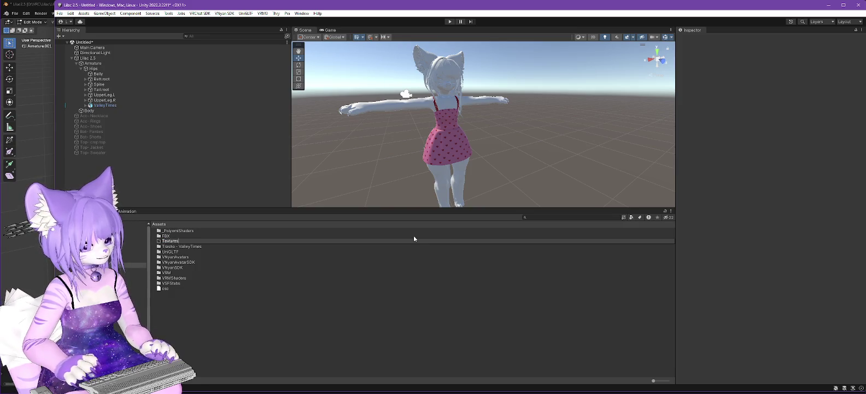
key(Return)
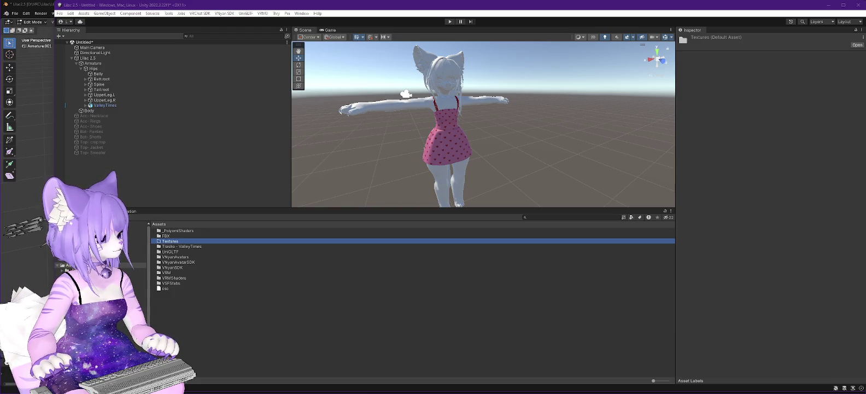
key(alt+Tab)
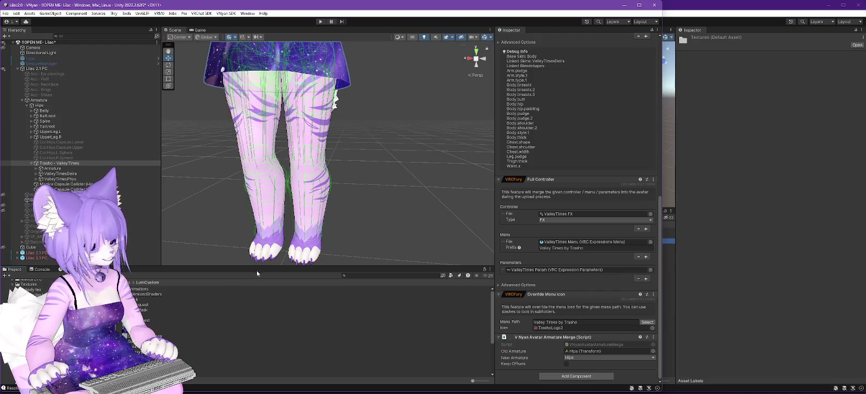
Enlarge the Project panel and preview the GalaxyDress, SkirtOutlineMask and ClawMask textures in LumCustom.
drag(256, 267, 271, 137)
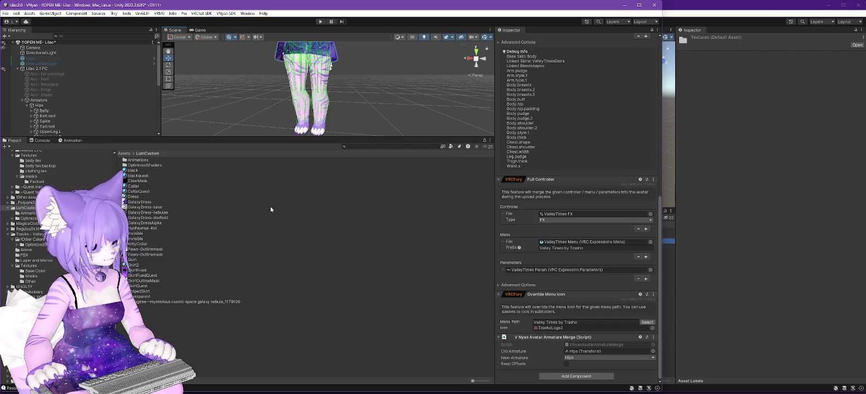
click(153, 202)
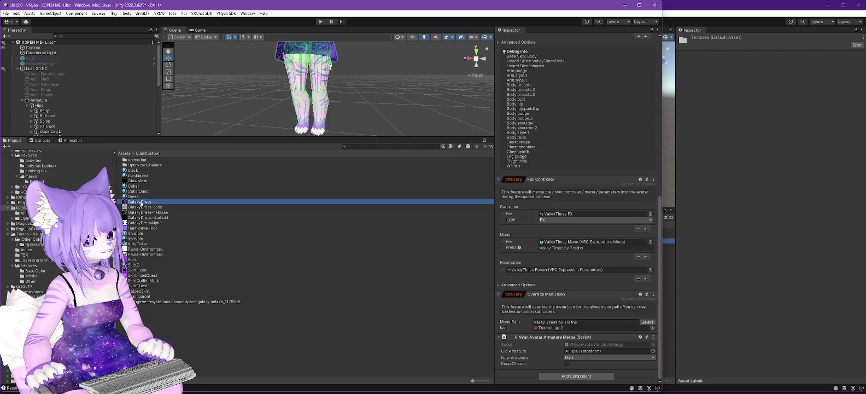
shift+click(163, 218)
right_click(148, 202)
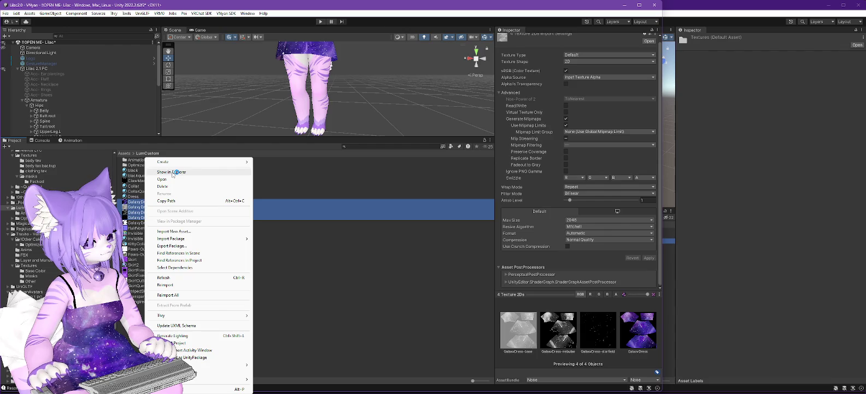
click(332, 281)
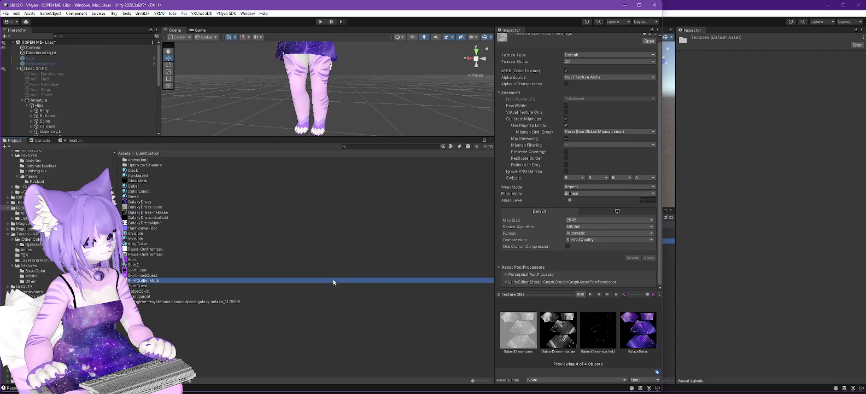
click(139, 182)
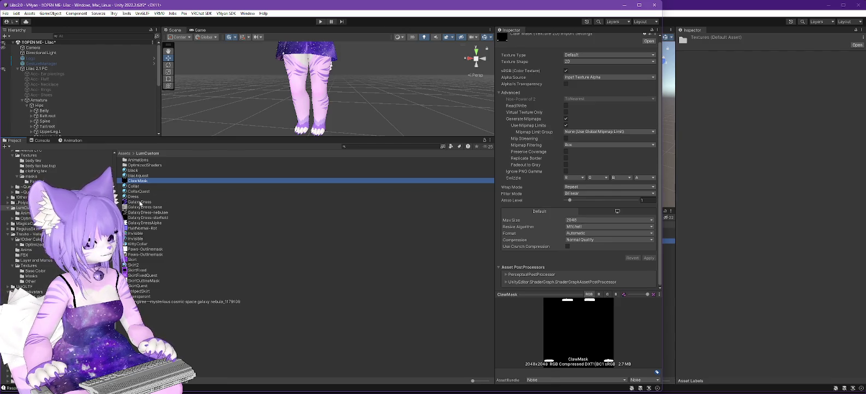
click(140, 202)
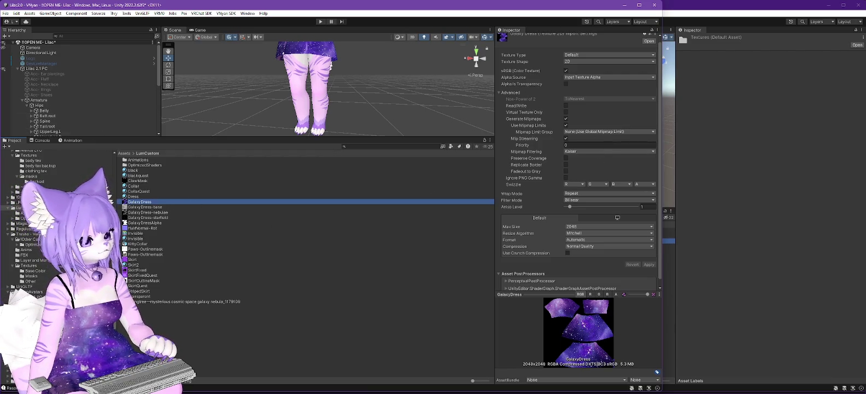
right_click(31, 158)
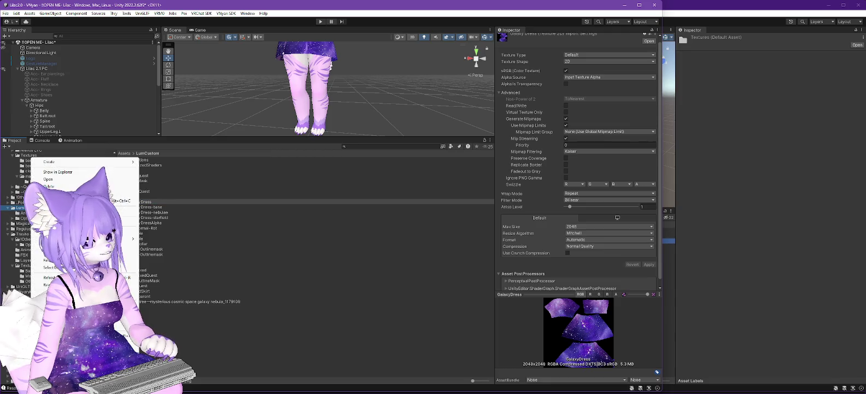
Show the LumCustom folder in a larger File Explorer window and select GalaxyDress.png.
click(81, 170)
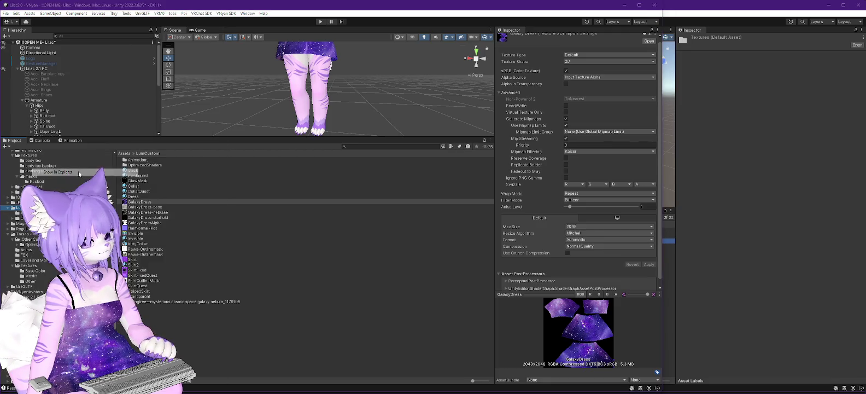
double_click(342, 215)
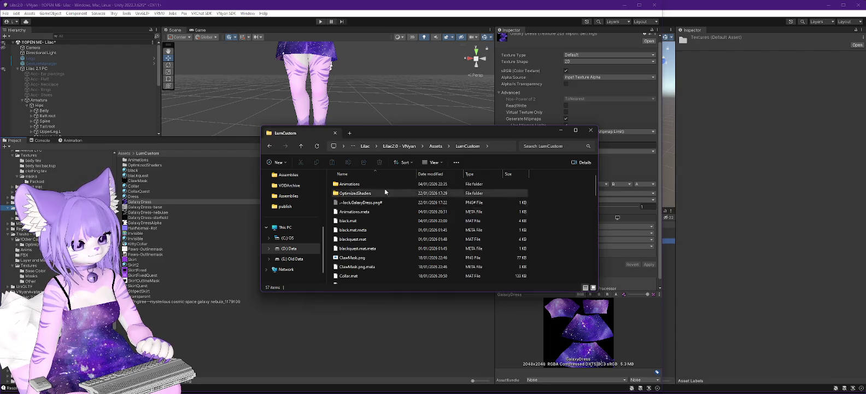
drag(459, 133, 535, 43)
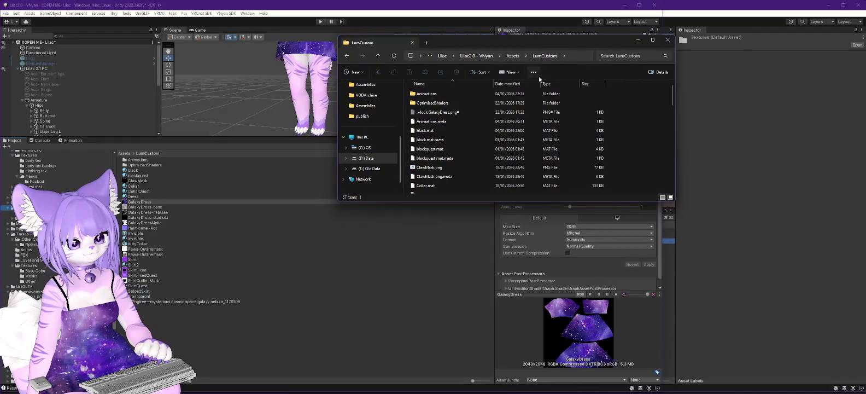
drag(672, 202, 812, 279)
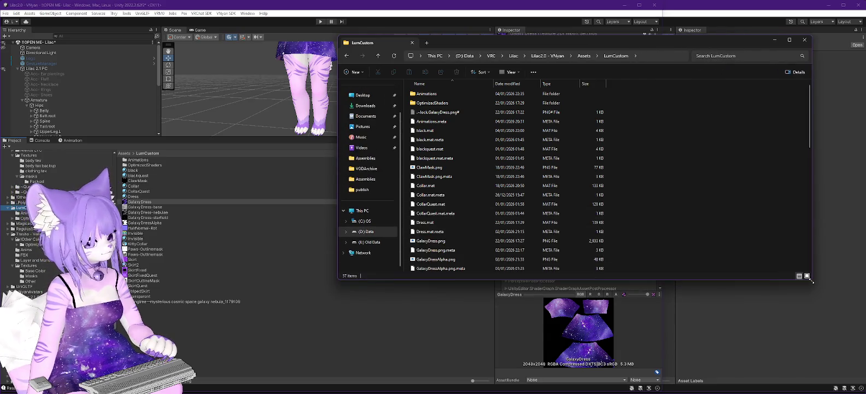
scroll(32, 219, up, 2)
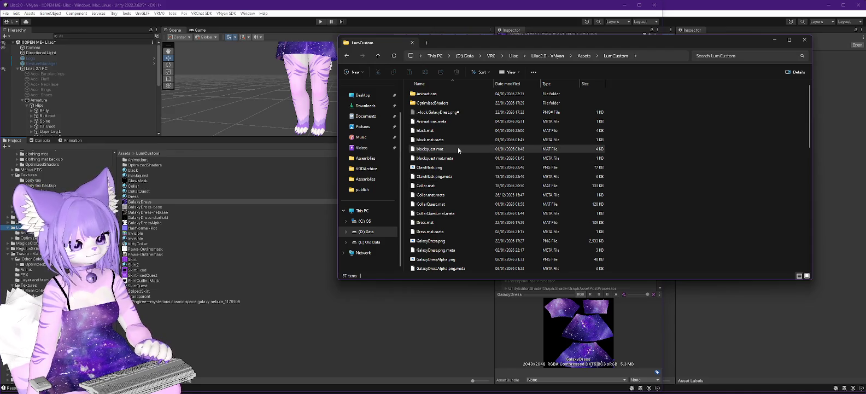
scroll(455, 214, down, 1)
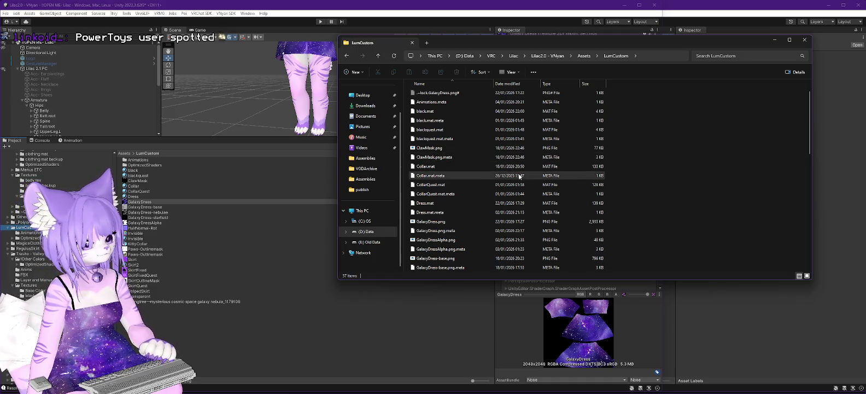
click(433, 223)
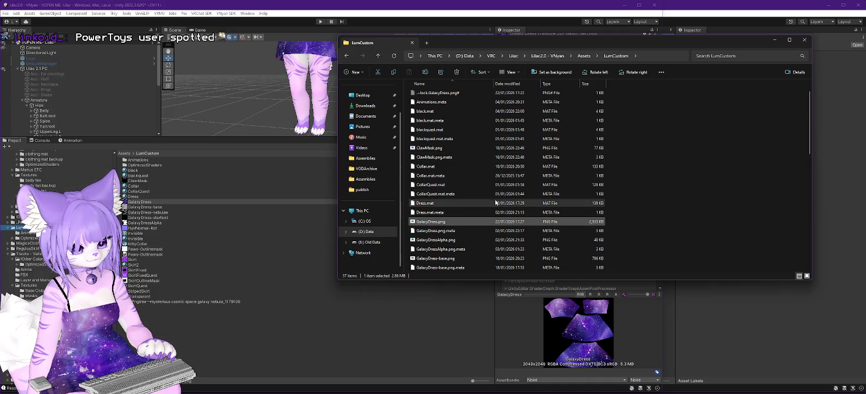
In LumCustom, select Dress.mat through the GalaxyDress-starfield files, plus HairNormal-Rot.png and its meta.
scroll(476, 210, down, 1)
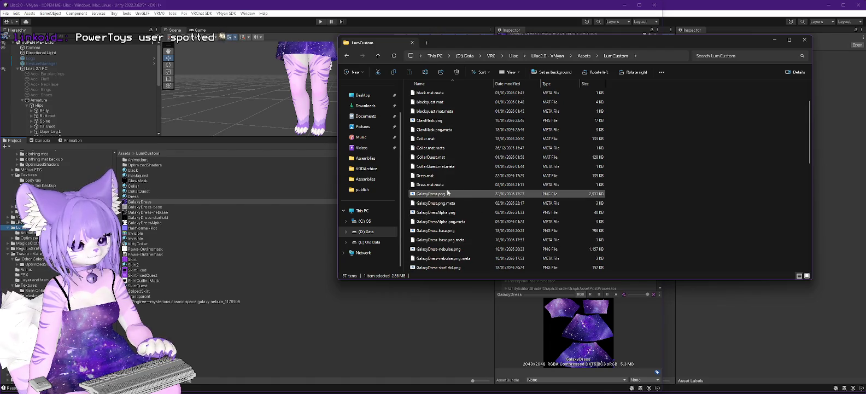
click(428, 176)
scroll(491, 196, down, 1)
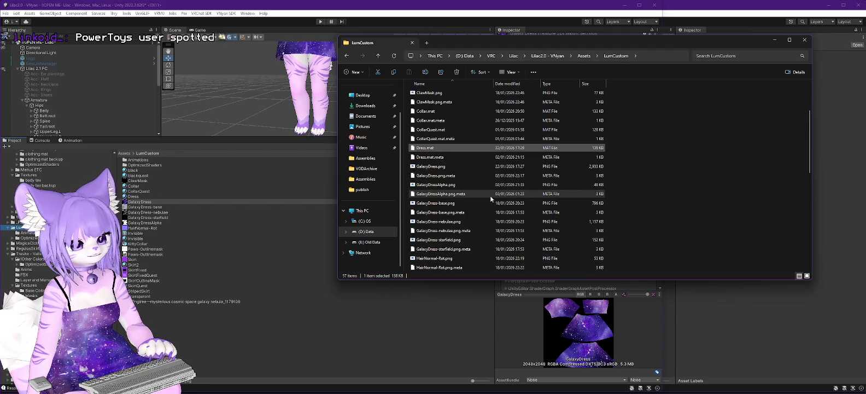
shift+click(432, 251)
scroll(438, 243, down, 1)
shift+click(444, 240)
scroll(446, 236, down, 2)
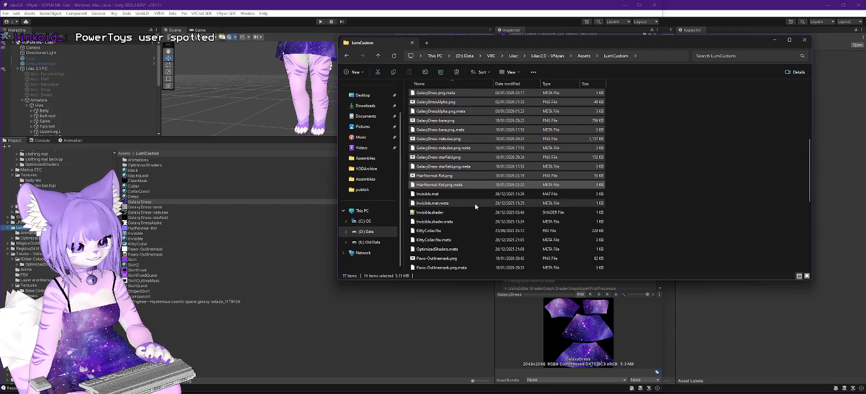
scroll(465, 195, down, 1)
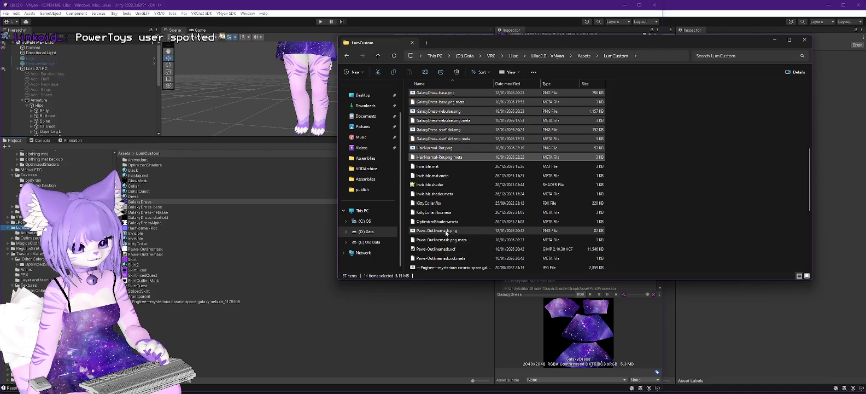
Add the Paws-Outlinemask files, Collar.mat, black.mat and their meta files to the selection.
ctrl+click(446, 230)
ctrl+click(447, 239)
ctrl+click(448, 248)
ctrl+click(449, 258)
ctrl+click(462, 250)
scroll(462, 253, up, 5)
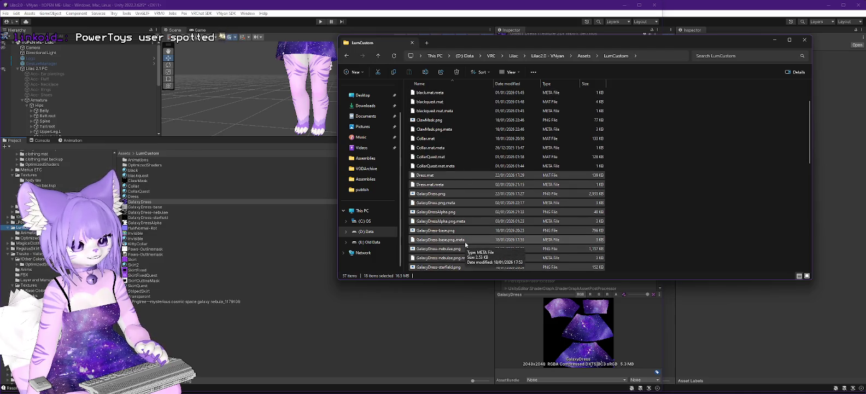
scroll(465, 244, up, 1)
ctrl+click(430, 166)
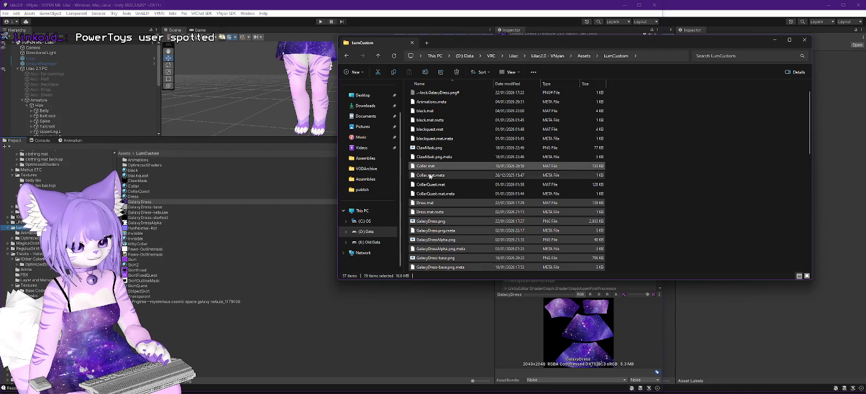
ctrl+click(430, 176)
scroll(486, 174, up, 1)
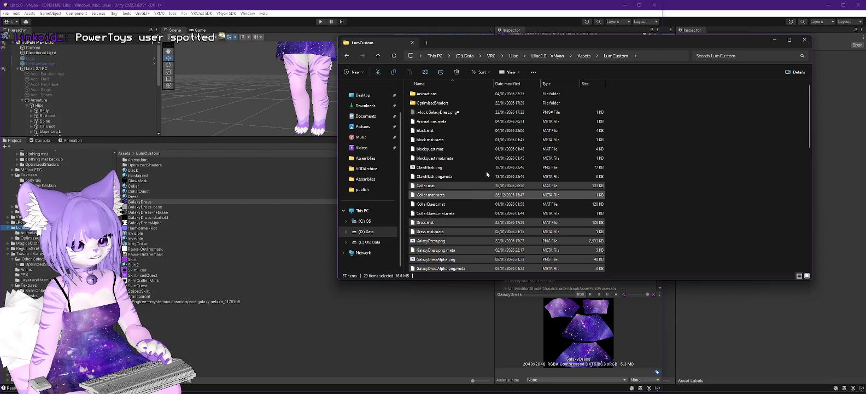
ctrl+click(429, 130)
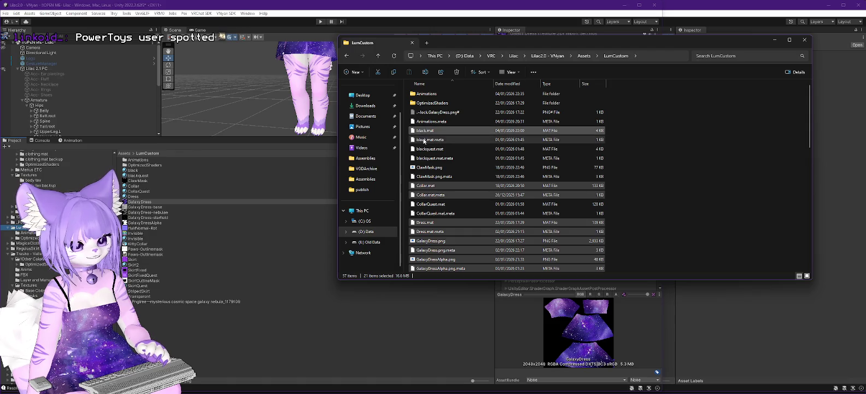
ctrl+click(437, 148)
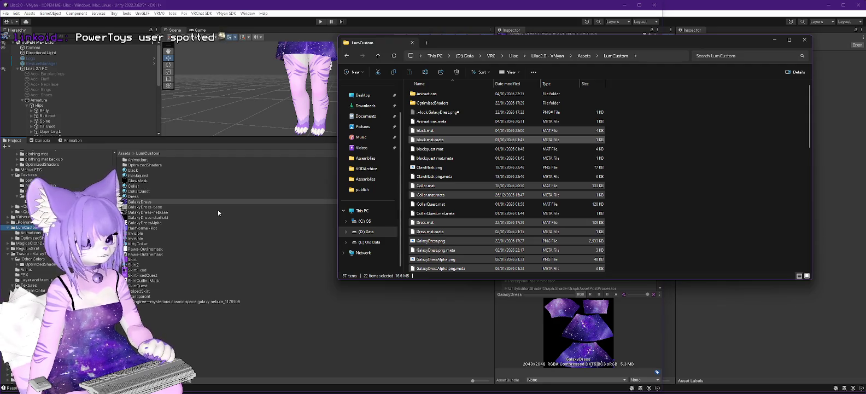
Copy the 22 selected files and switch to the Lilac 2.5 Unity project.
right_click(427, 132)
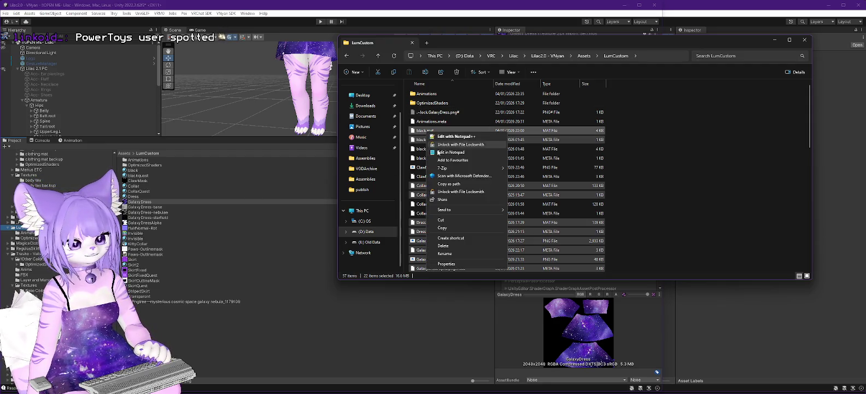
click(442, 228)
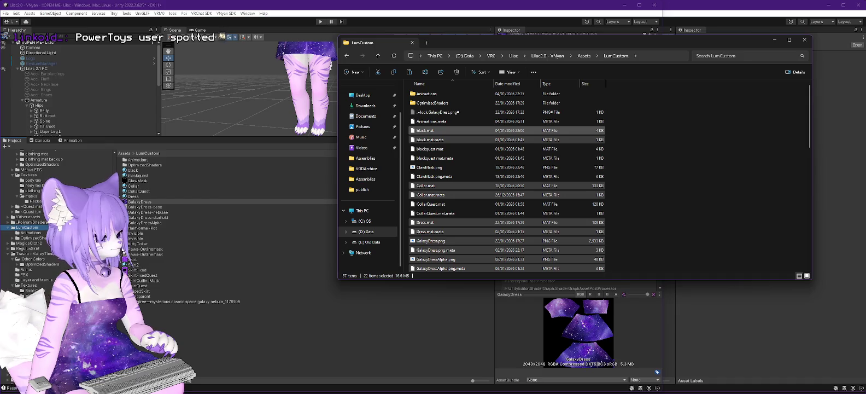
key(alt+Tab)
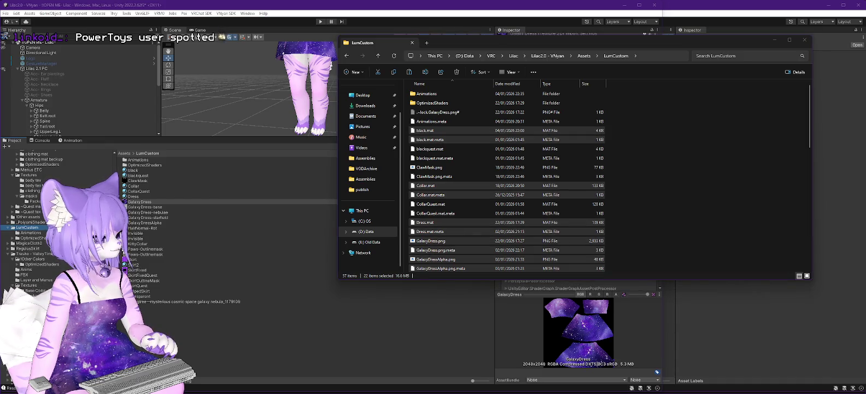
key(alt+Tab)
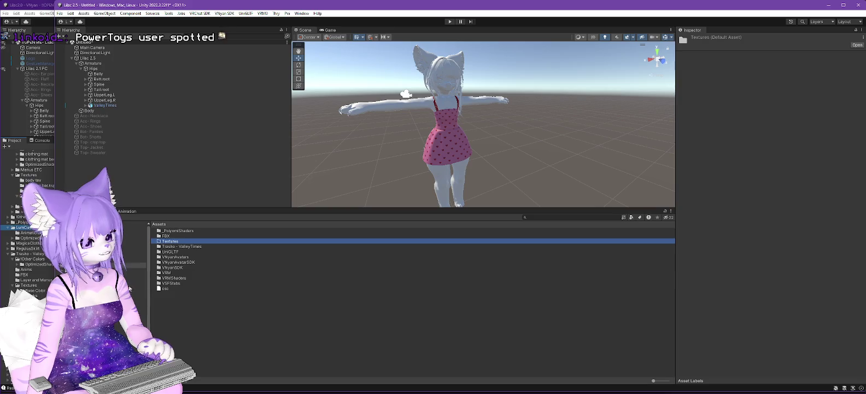
Paste the 22 copied files into Assets\Textures, revealed from Unity's Show in Explorer.
right_click(133, 283)
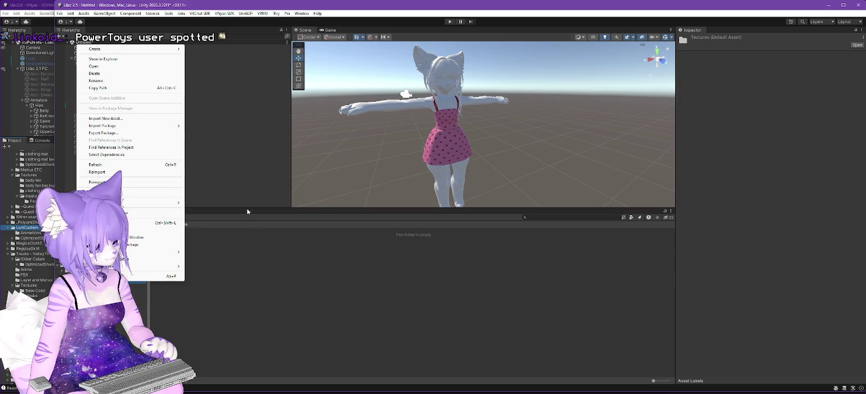
click(103, 58)
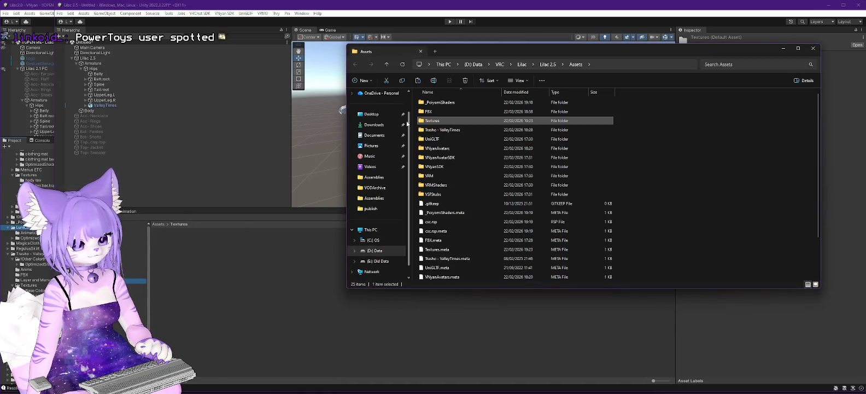
double_click(430, 122)
right_click(464, 140)
click(483, 188)
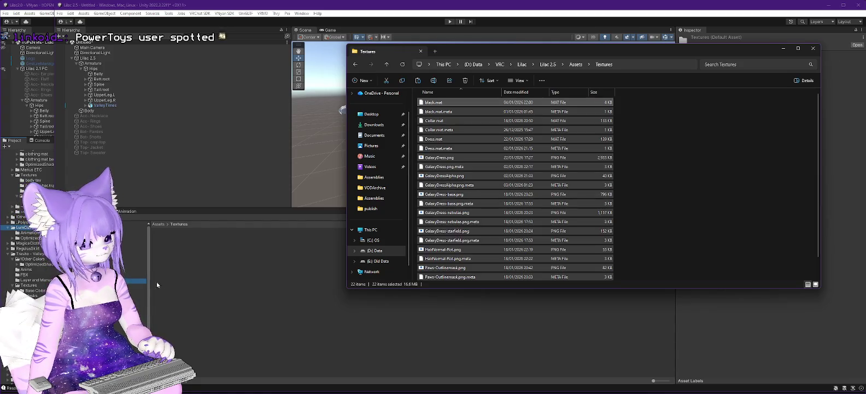
click(161, 281)
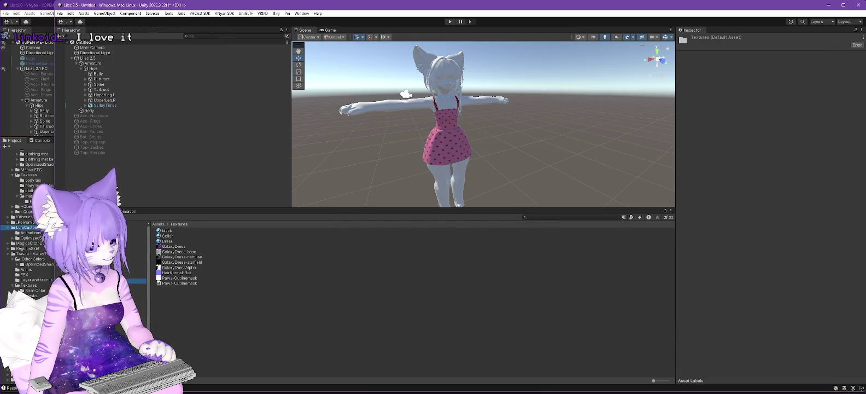
right_click(71, 266)
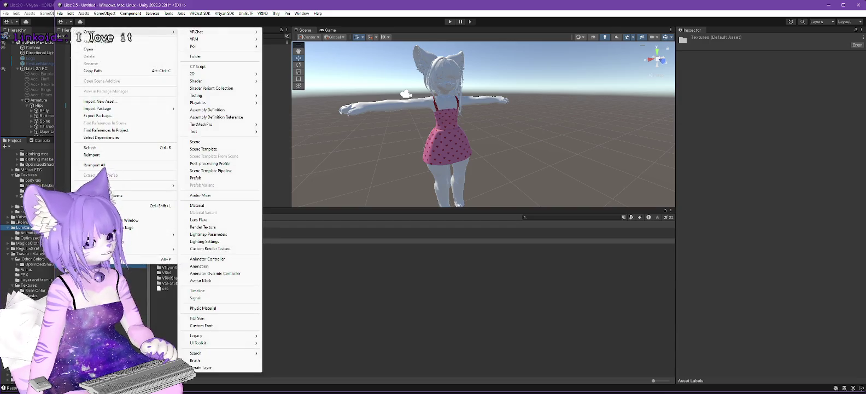
Create a Materials folder in Assets, then view the GalaxyDress texture's import settings in Textures.
mouse_move(150, 31)
click(206, 57)
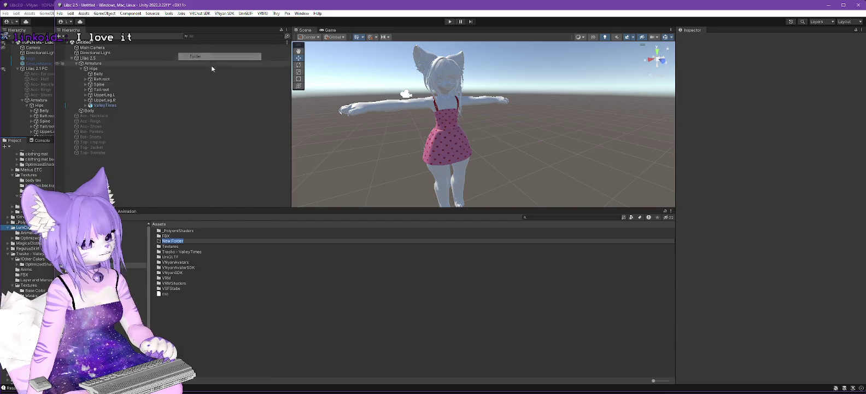
text(Mater)
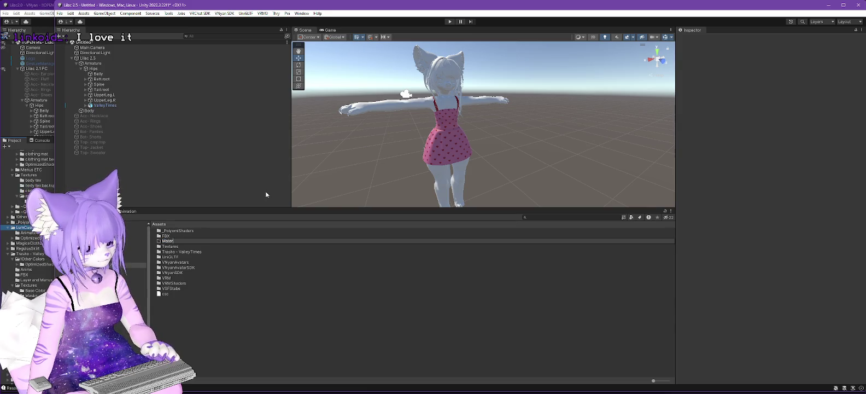
text(ials)
key(Return)
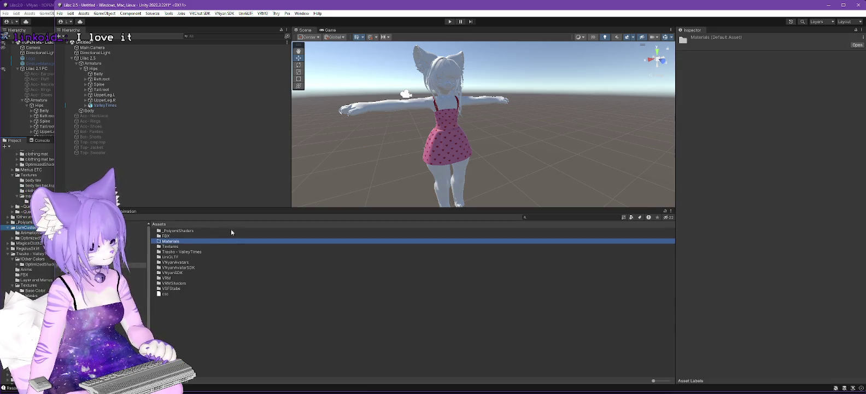
double_click(170, 246)
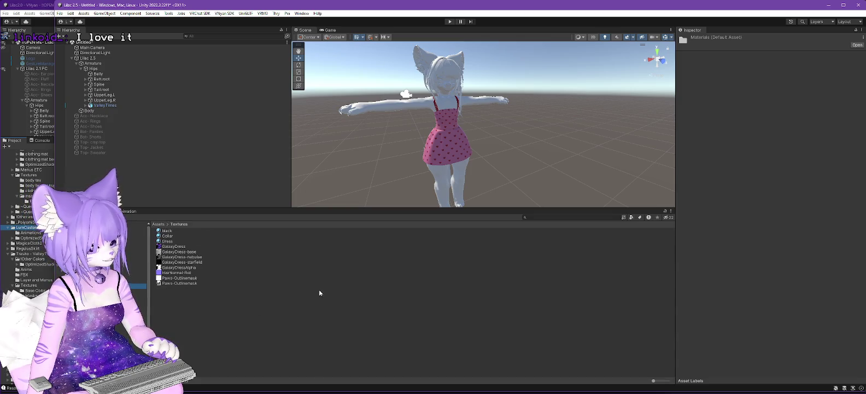
click(174, 246)
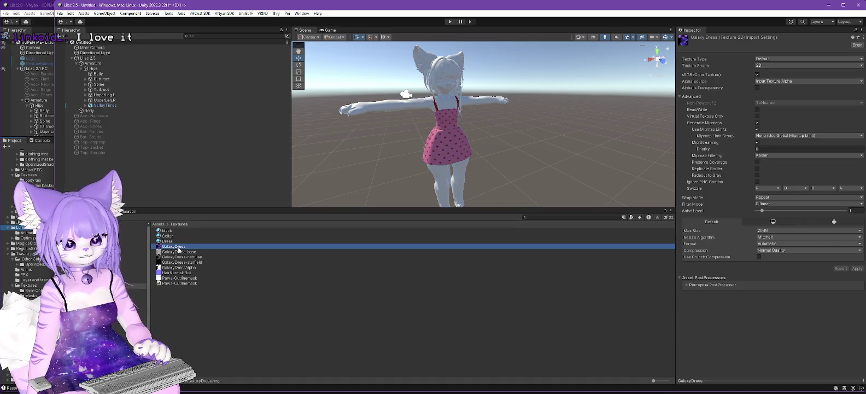
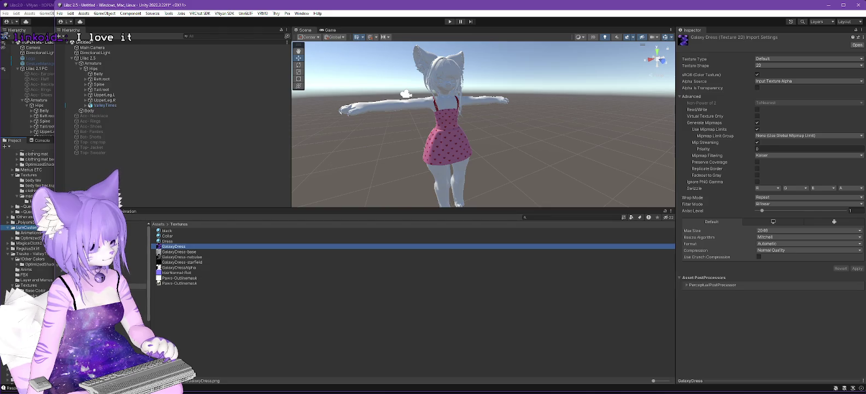
Check that the new project's Materials folder is empty, then return to Assets.
click(38, 281)
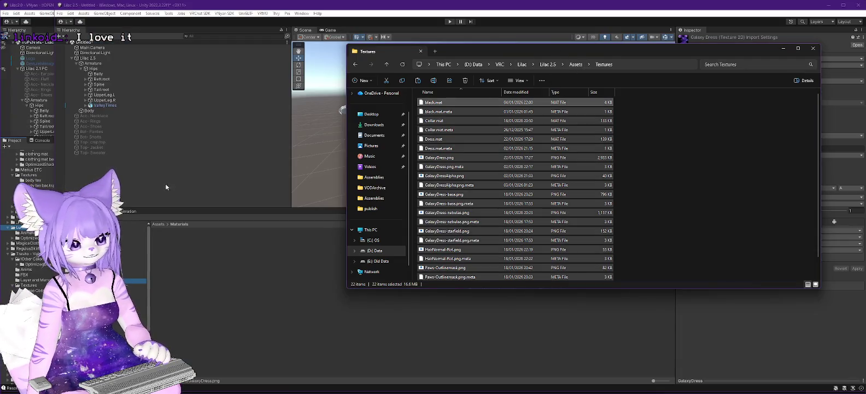
click(576, 64)
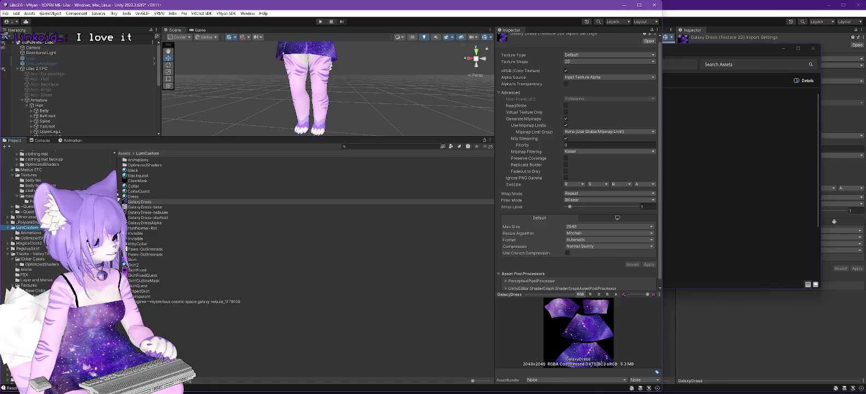
Reveal the old project's body tex folder in File Explorer and go up to Textures.
click(34, 179)
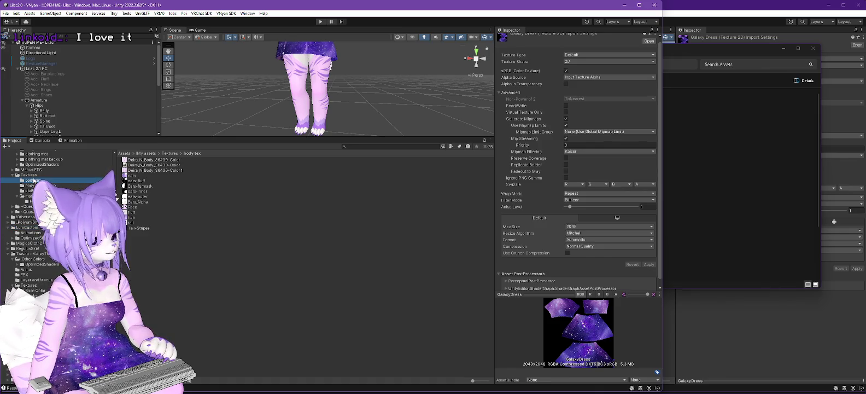
right_click(34, 179)
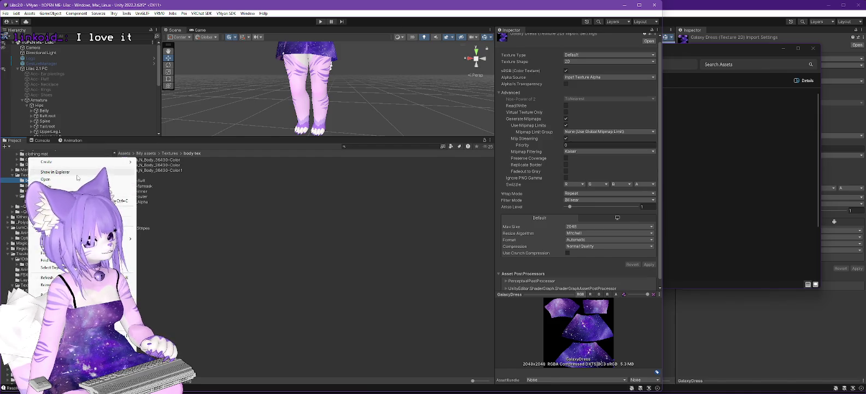
click(77, 174)
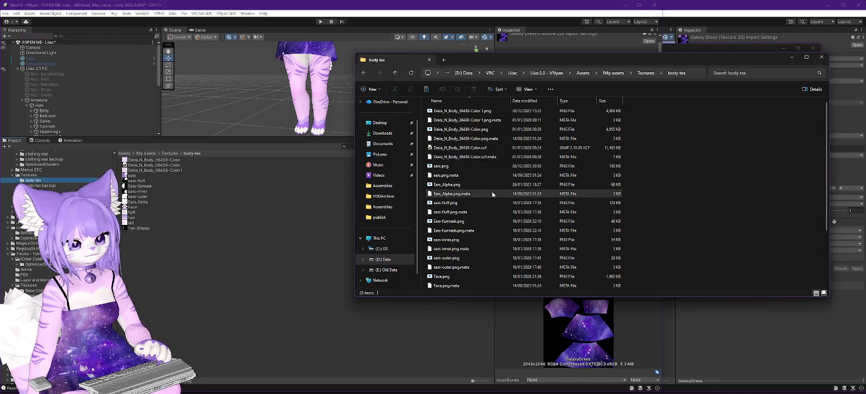
click(646, 74)
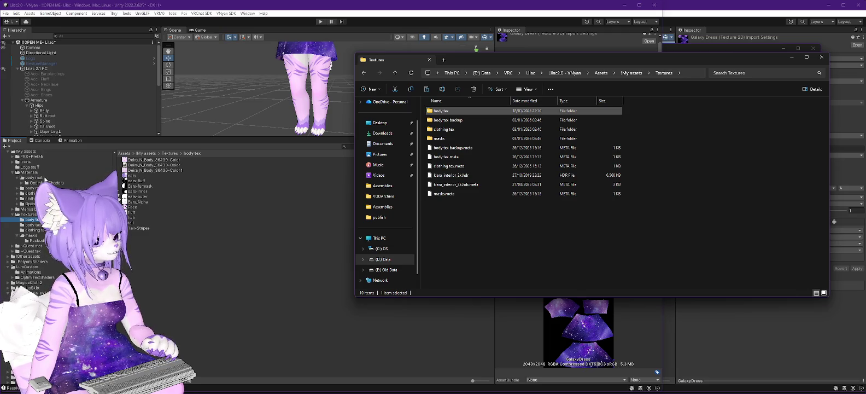
Navigate Explorer from !My assets into Materials > body mat.
click(32, 178)
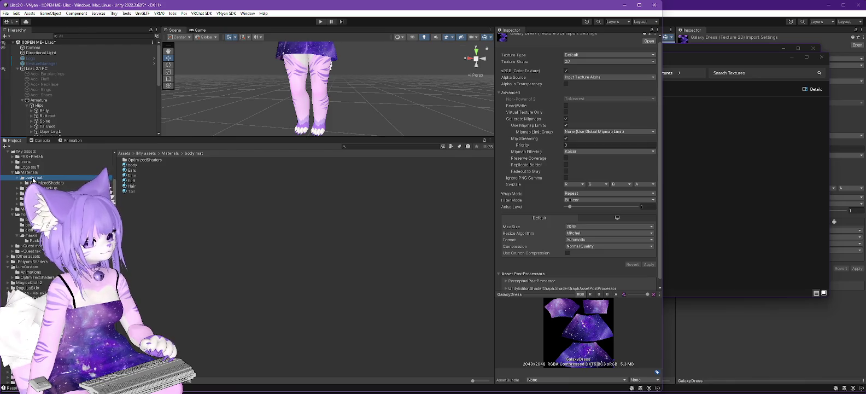
click(710, 192)
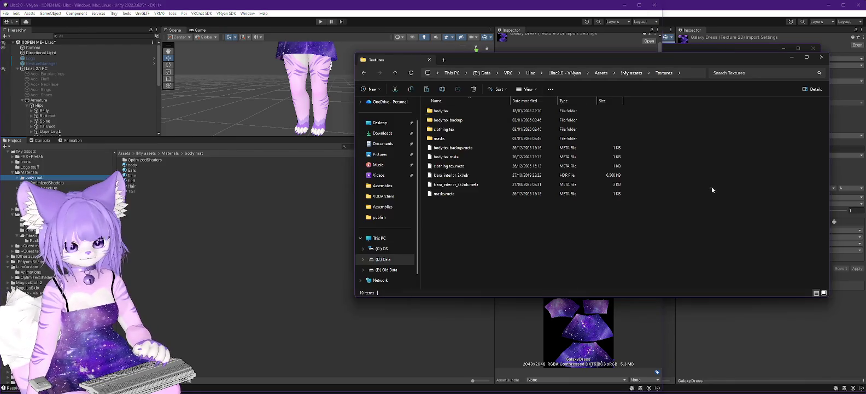
click(625, 74)
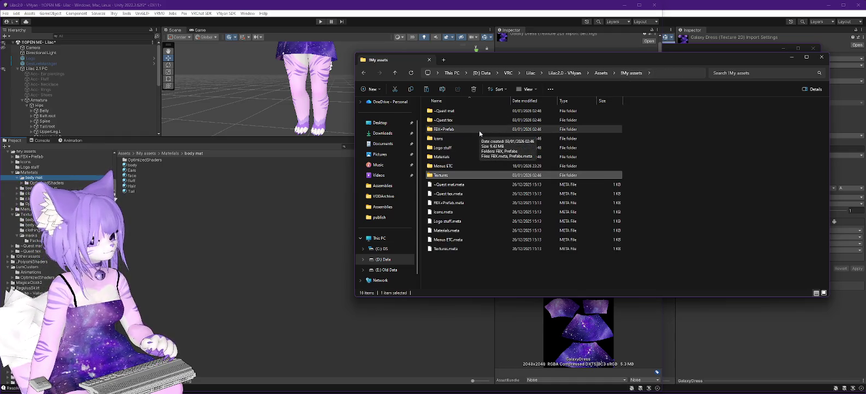
double_click(443, 157)
double_click(454, 111)
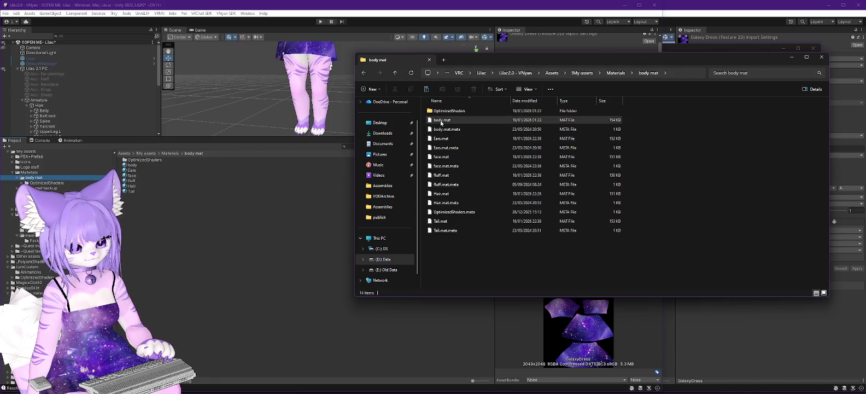
Copy body.mat through Tail.mat.meta, leaving out OptimizedShaders.meta.
click(442, 122)
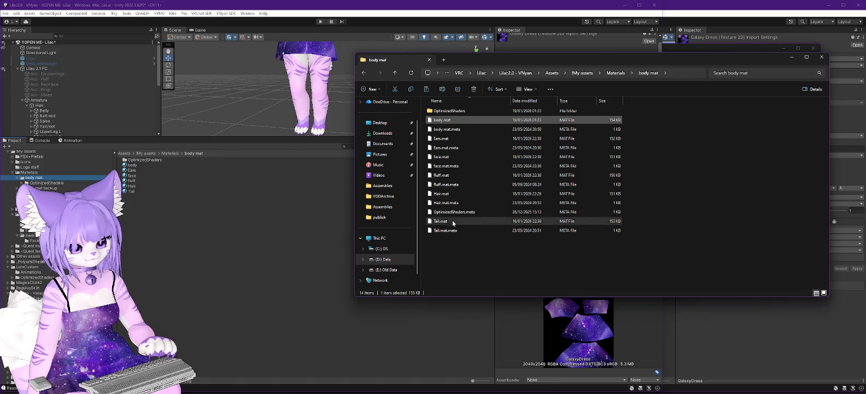
shift+click(446, 231)
ctrl+click(444, 212)
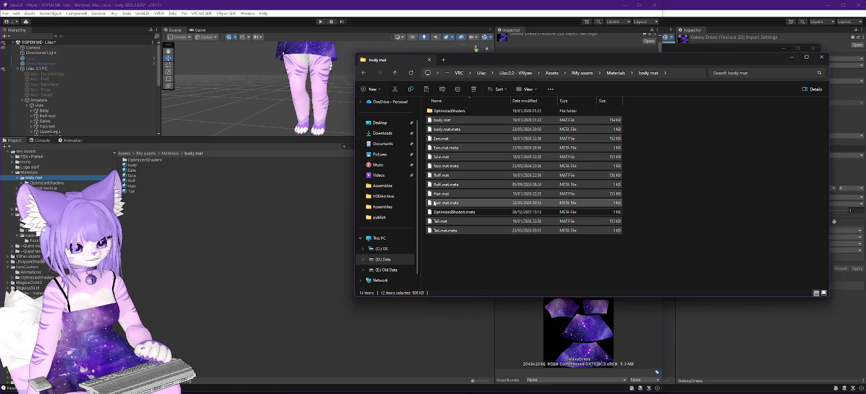
right_click(437, 205)
click(462, 300)
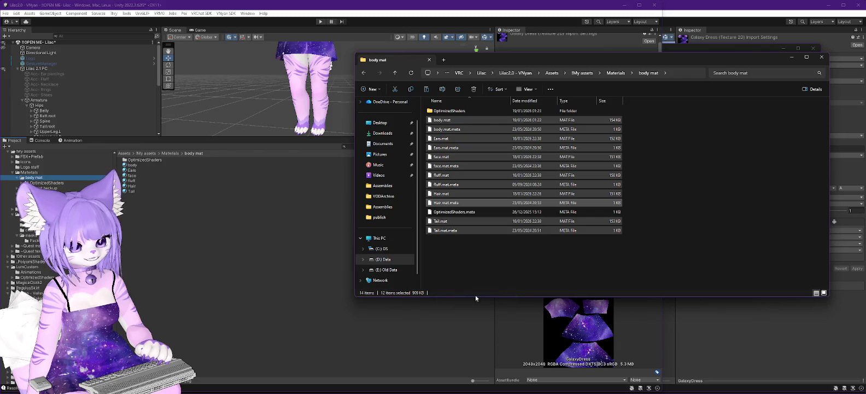
Paste the materials into Lilac 2.5's Assets\Materials folder and return to Unity.
click(729, 47)
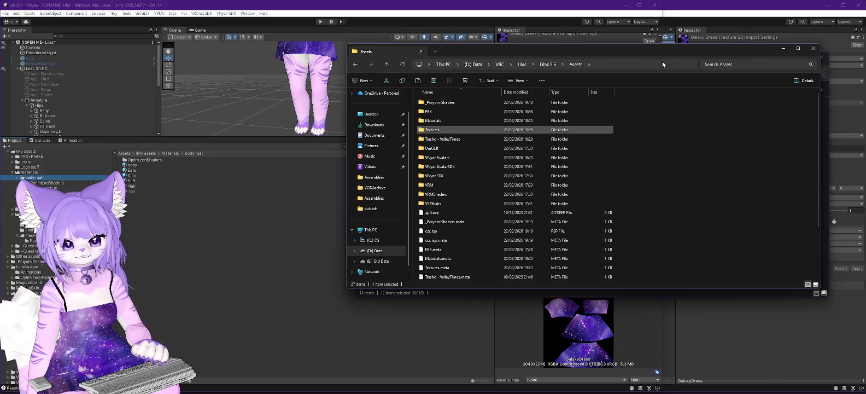
double_click(433, 120)
right_click(441, 122)
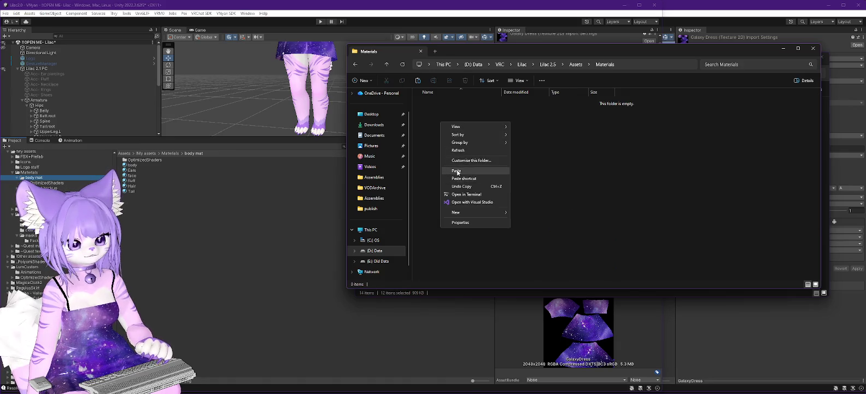
click(456, 174)
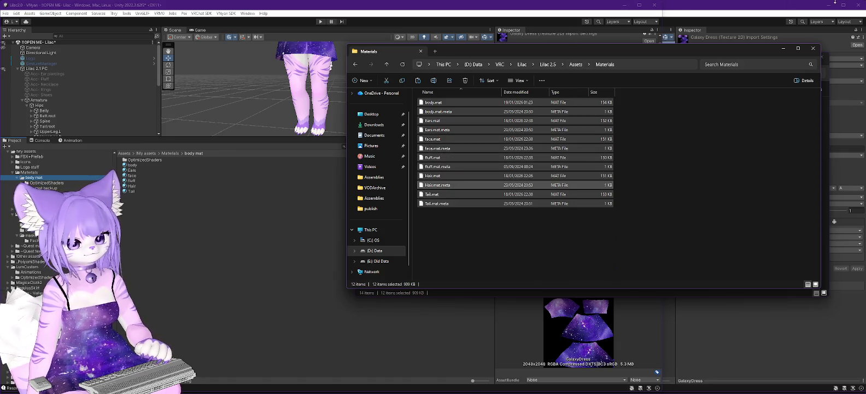
click(696, 5)
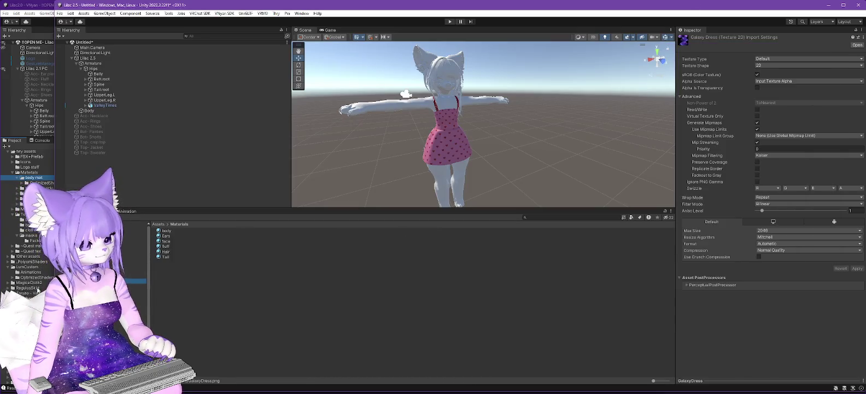
Unlock the body, Ears and face materials in the Inspector.
click(181, 232)
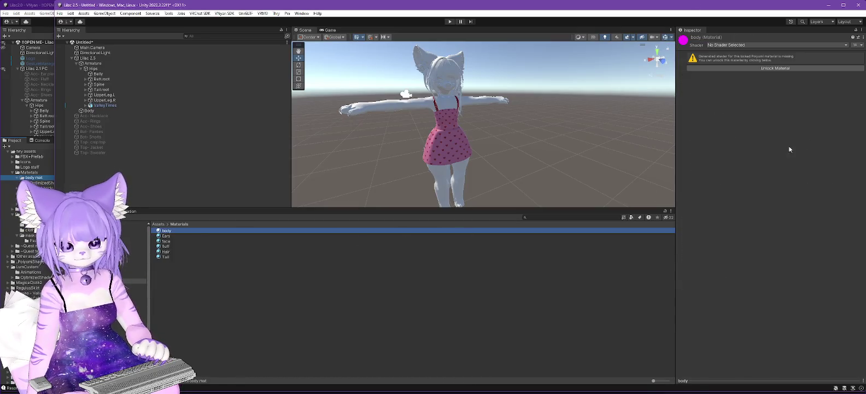
click(781, 68)
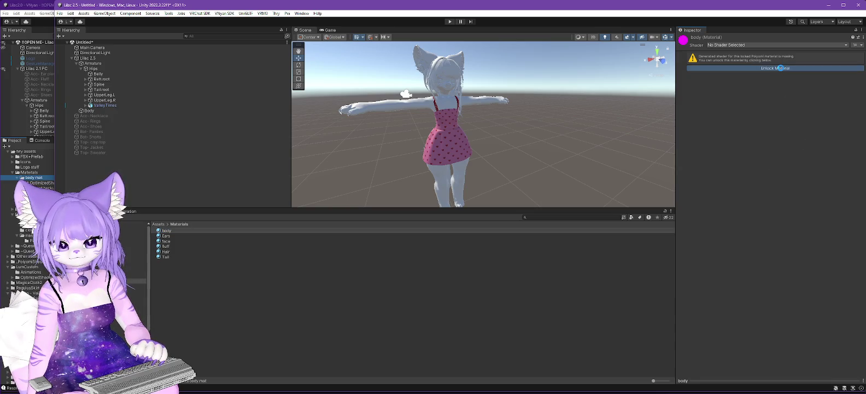
click(166, 237)
click(731, 71)
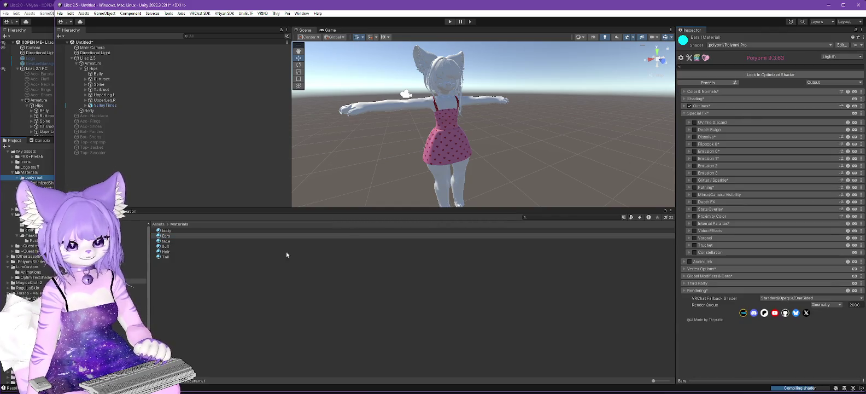
click(175, 241)
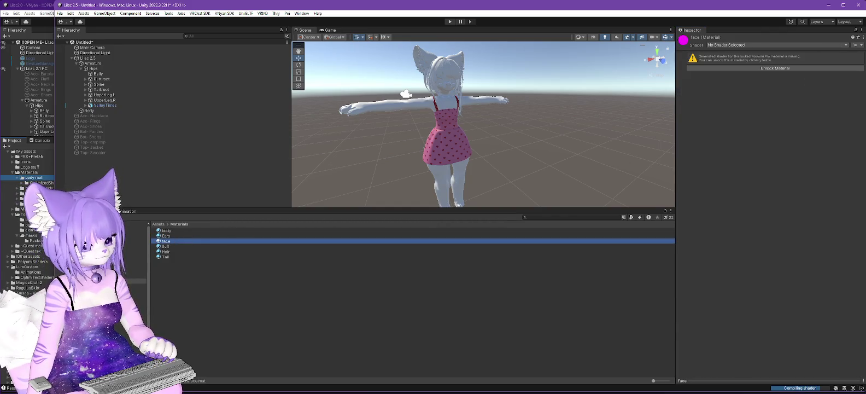
click(779, 66)
Unlock the fluff, Hair and Tail materials.
click(208, 246)
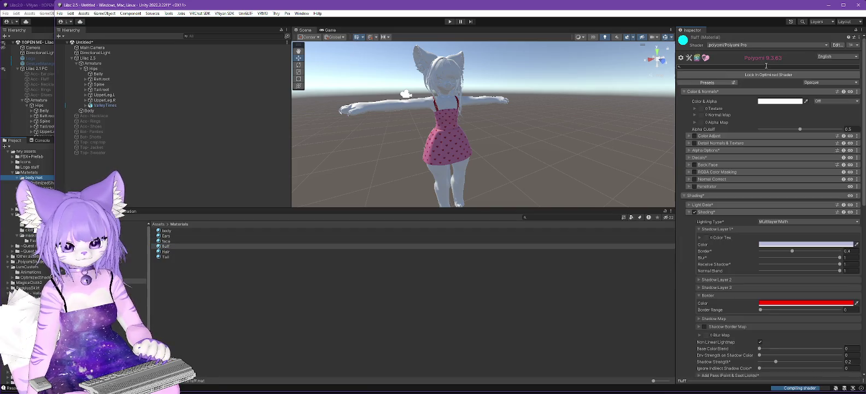
click(186, 251)
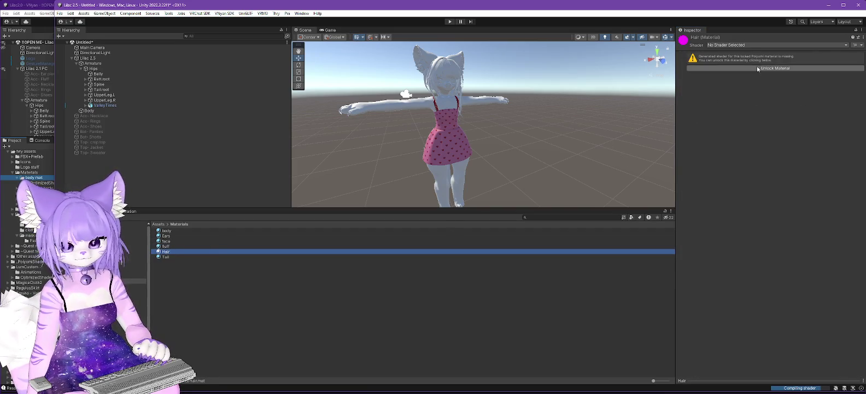
click(757, 67)
click(225, 256)
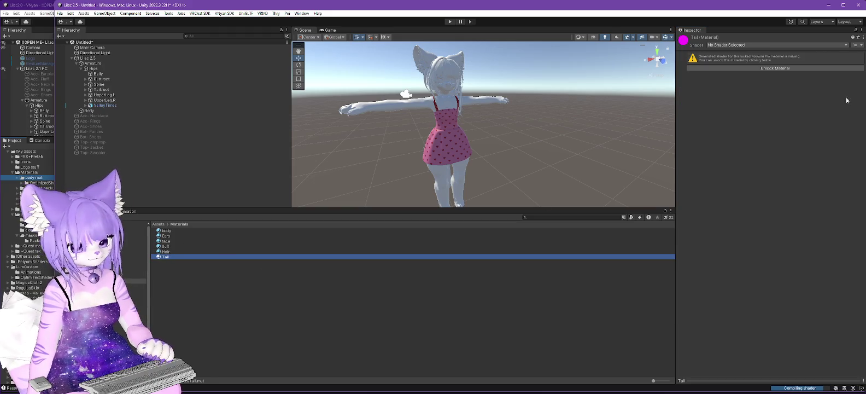
click(778, 68)
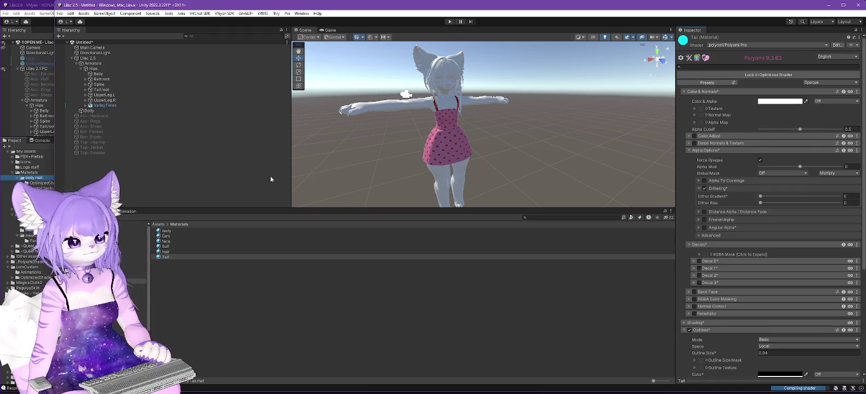
click(85, 111)
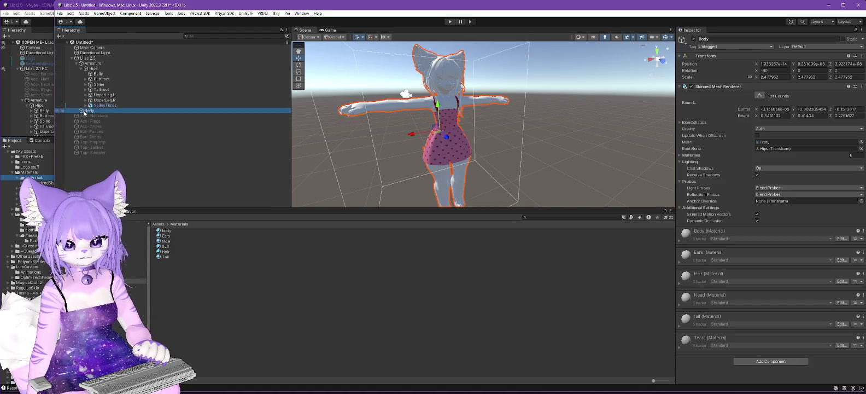
Select the Body mesh and expand its Skinned Mesh Renderer material slots.
click(88, 58)
click(88, 111)
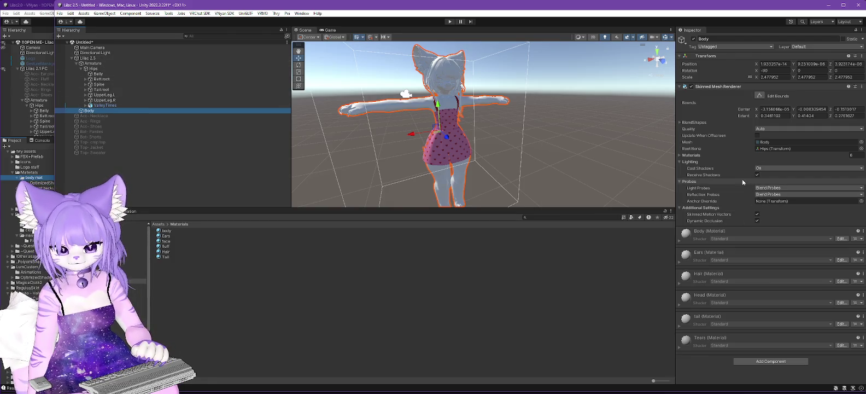
click(89, 58)
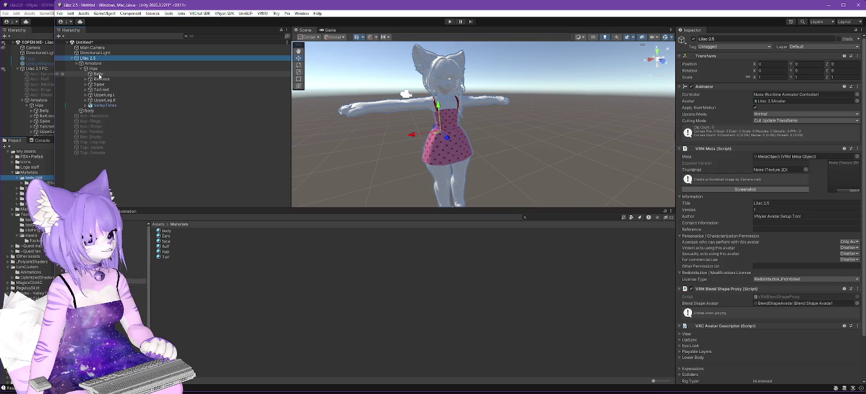
scroll(765, 218, down, 3)
click(90, 111)
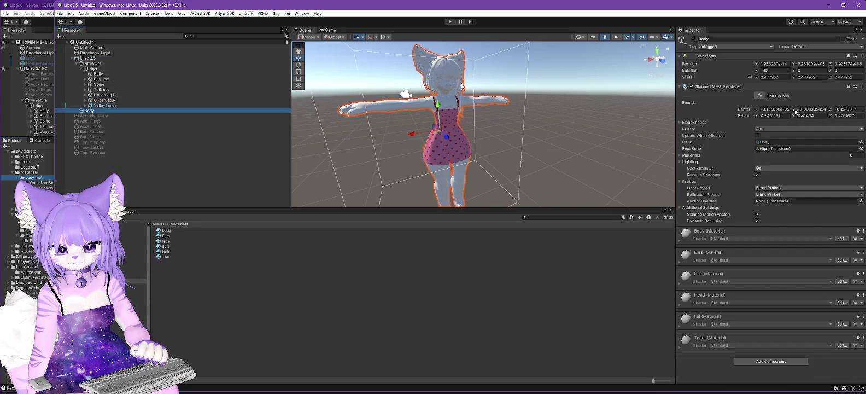
click(681, 155)
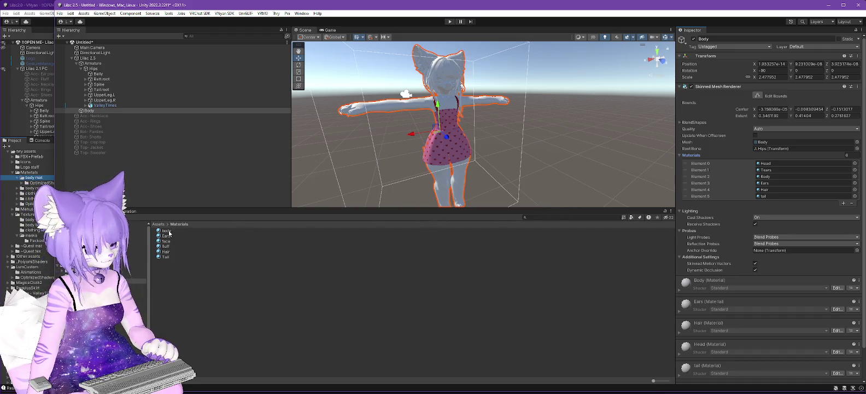
Replace the Head slot with the face material and inspect the face close up.
mouse_move(168, 243)
mouse_down()
mouse_move(687, 164)
mouse_move(767, 164)
mouse_up()
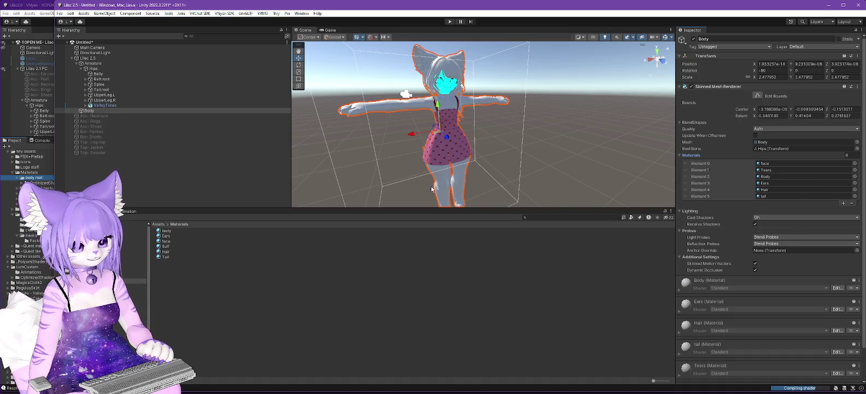
scroll(457, 77, up, 5)
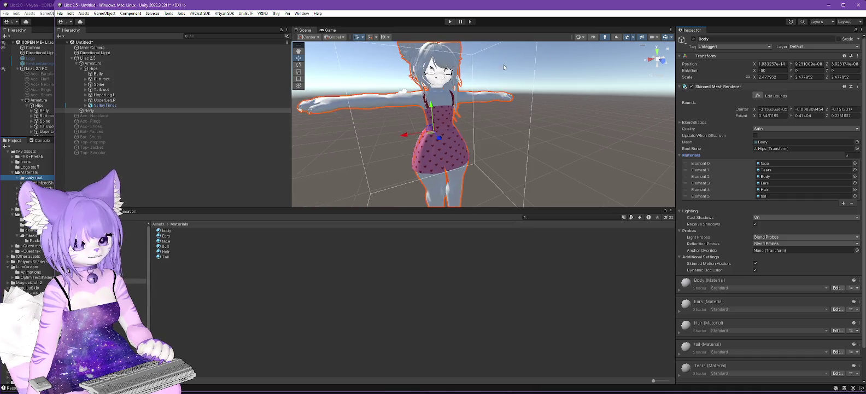
mouse_move(458, 77)
mouse_down()
mouse_move(489, 119)
mouse_move(486, 111)
mouse_move(486, 131)
mouse_up()
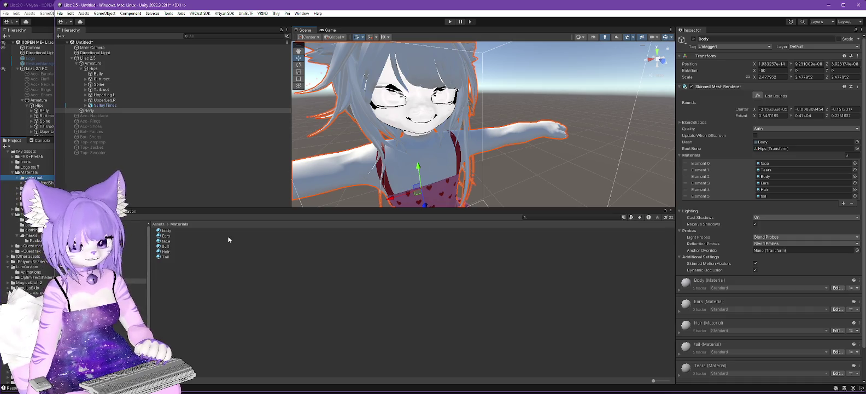
click(166, 241)
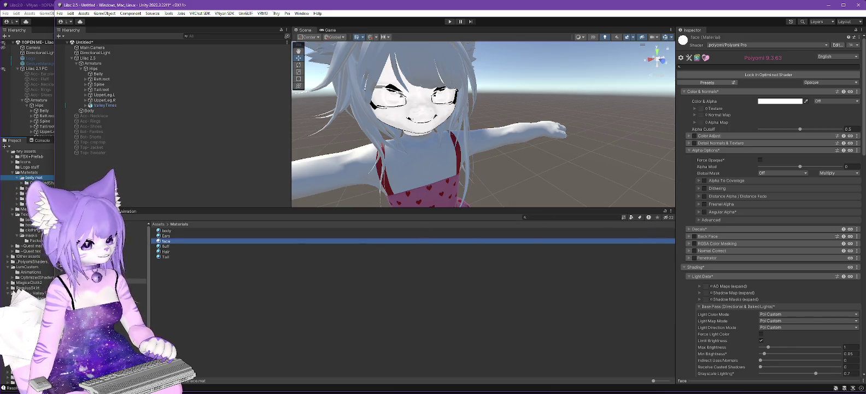
click(136, 285)
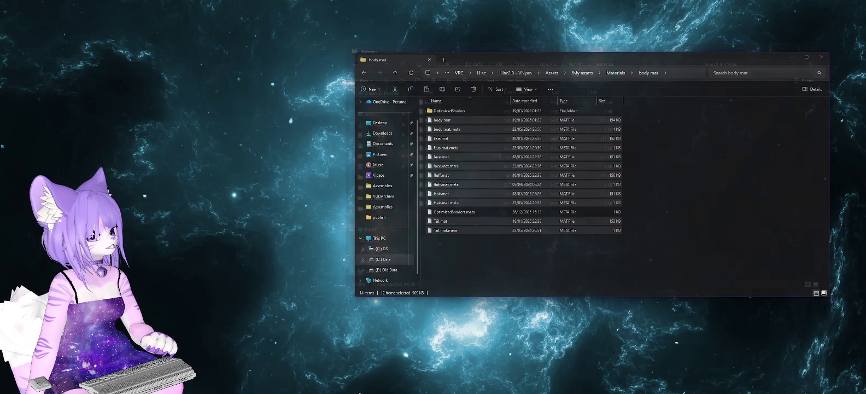
Navigate Explorer to the old project's !My assets > Textures > body tex folder.
key(ctrl+a)
click(576, 64)
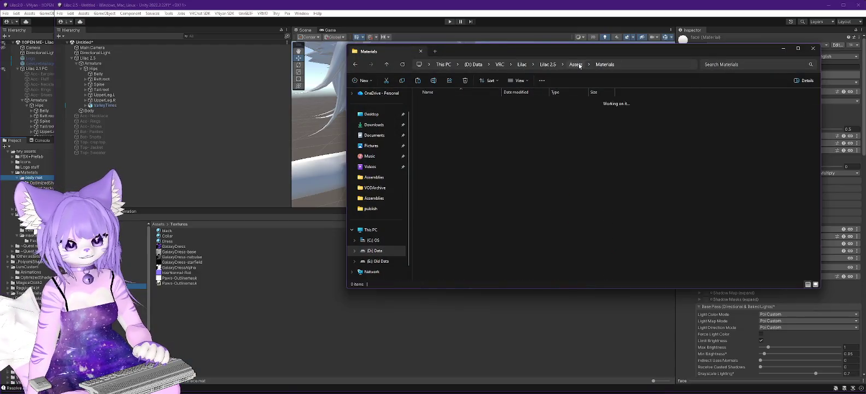
double_click(436, 133)
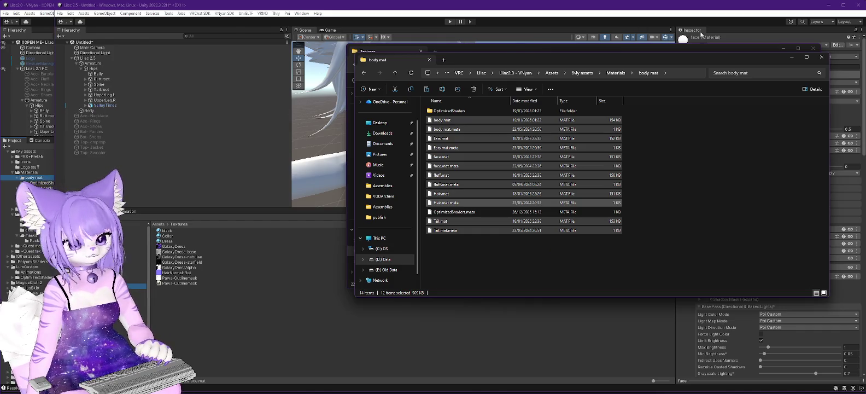
click(589, 73)
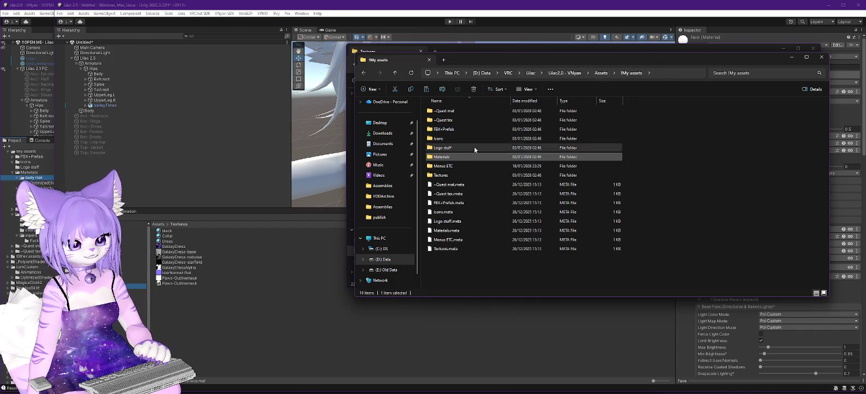
double_click(441, 175)
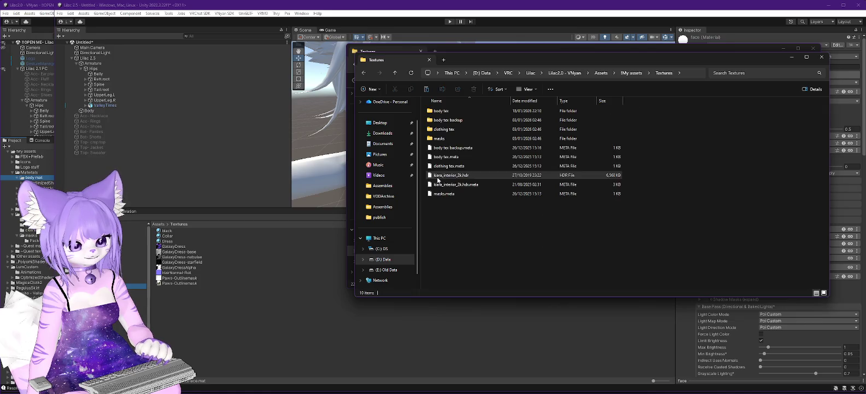
double_click(442, 111)
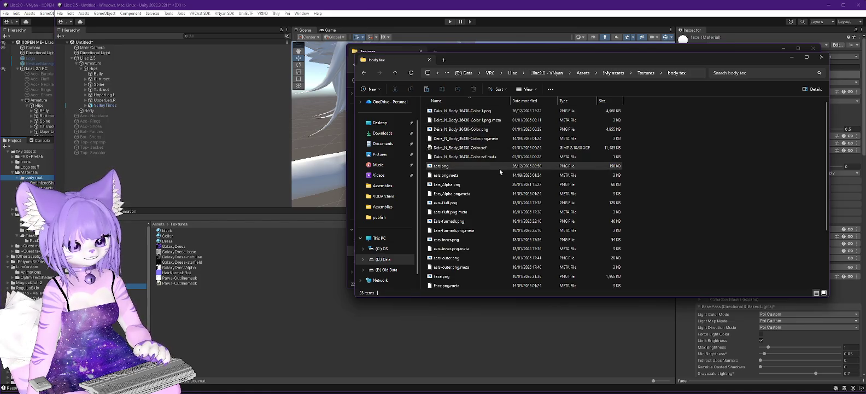
Select the ears, Ears_Alpha and ears-fluff textures with their .meta files.
click(441, 166)
ctrl+click(444, 175)
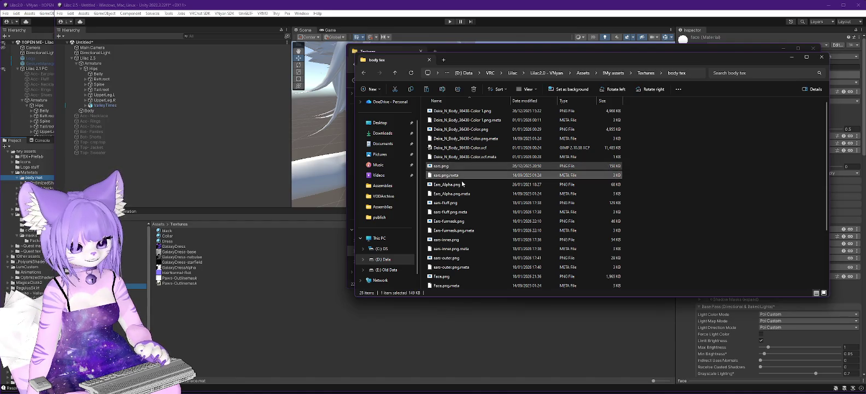
ctrl+click(446, 184)
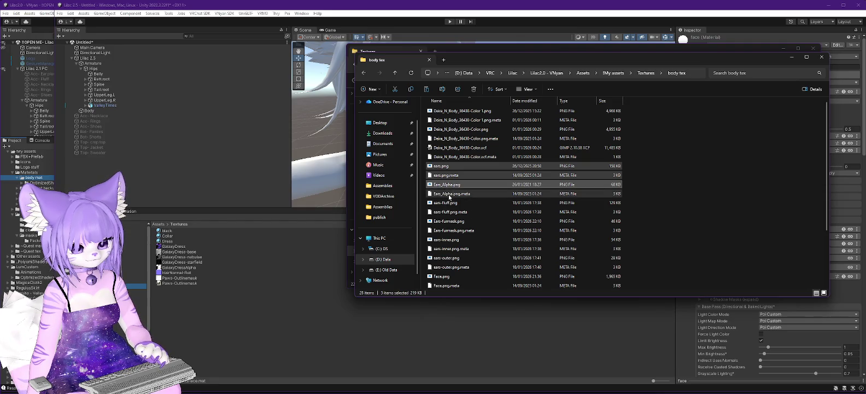
ctrl+click(448, 195)
ctrl+click(447, 203)
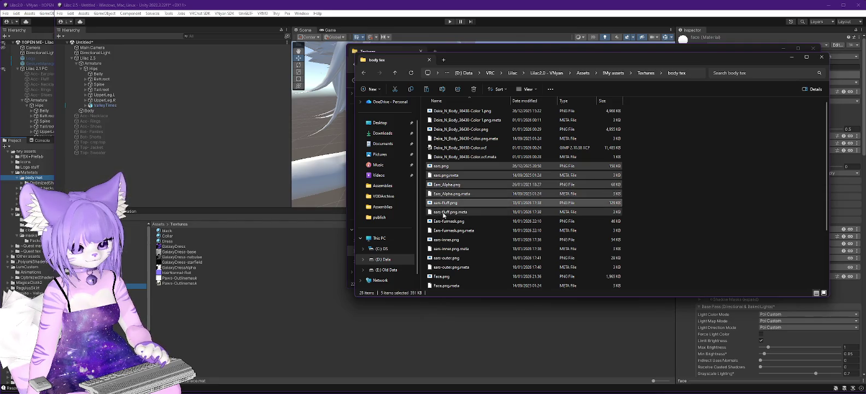
ctrl+click(444, 213)
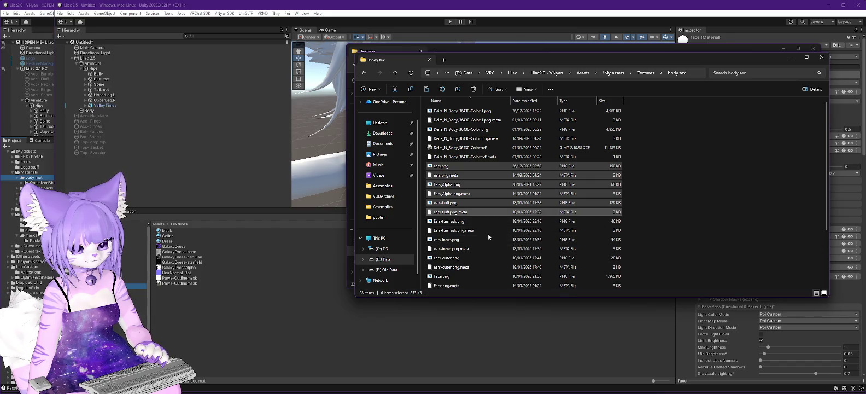
scroll(489, 236, down, 3)
scroll(488, 235, up, 2)
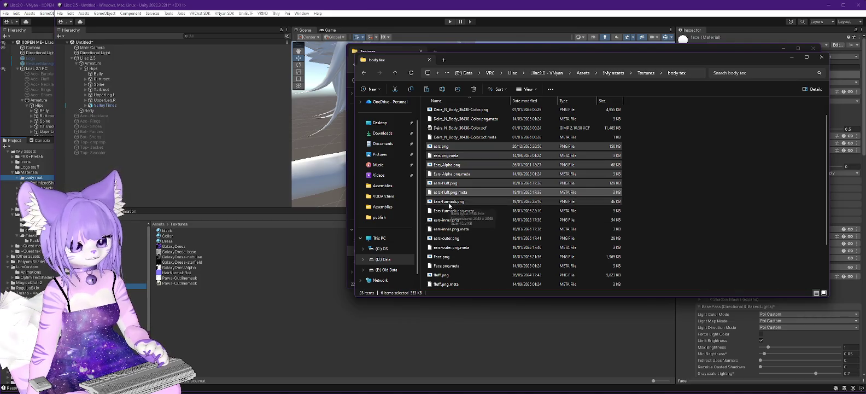
scroll(501, 206, down, 1)
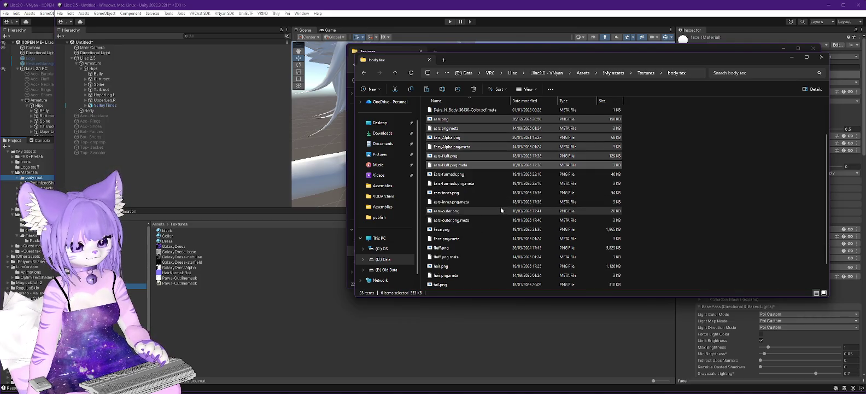
Reselect the Face, fluff, hair, tail and Tail-Stripes textures with their .meta files.
ctrl+click(442, 230)
click(441, 232)
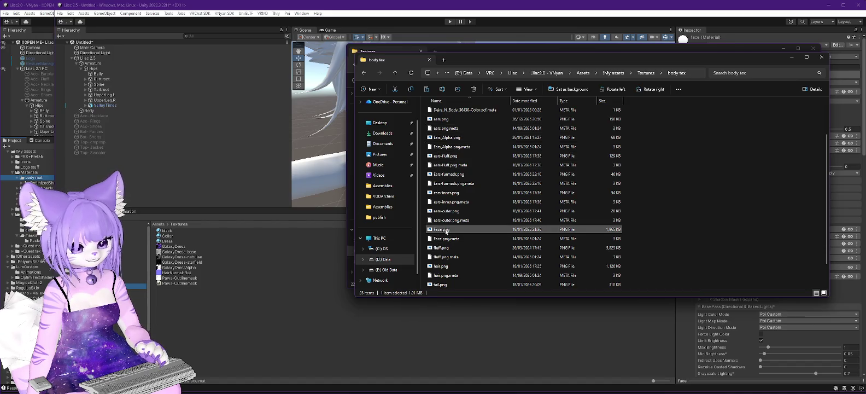
ctrl+click(449, 239)
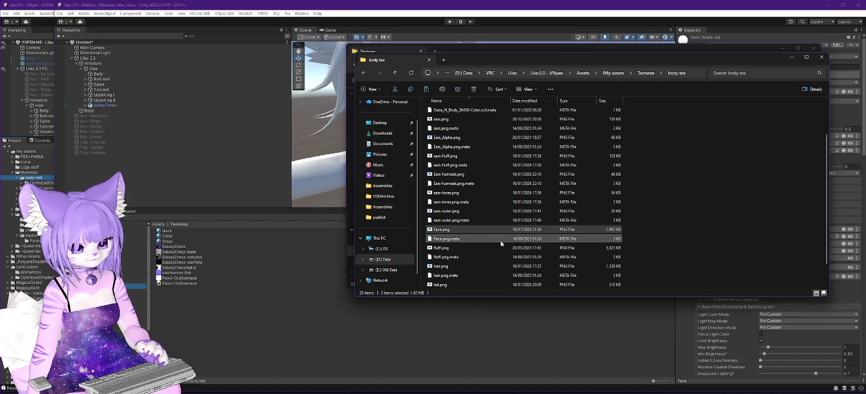
ctrl+click(441, 248)
ctrl+click(443, 256)
ctrl+click(441, 266)
ctrl+click(445, 275)
scroll(445, 275, down, 1)
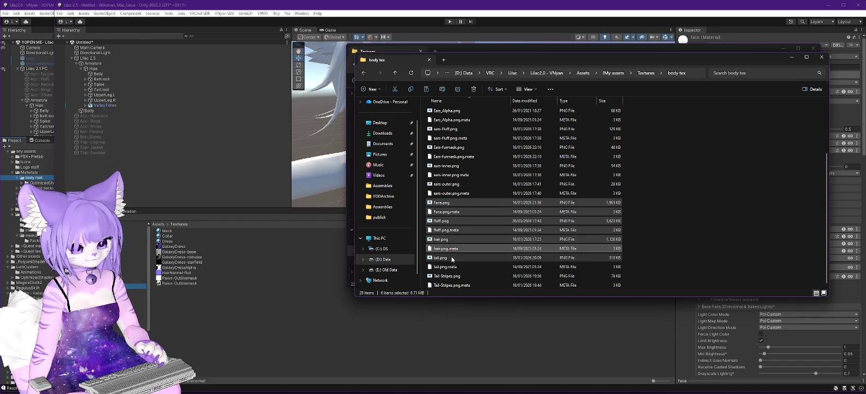
ctrl+click(440, 258)
ctrl+click(445, 267)
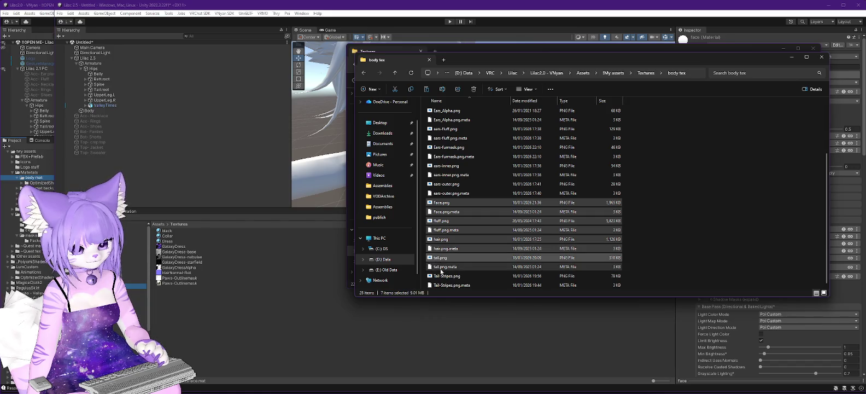
ctrl+click(442, 276)
ctrl+click(444, 267)
ctrl+click(447, 285)
scroll(498, 235, up, 3)
ctrl+click(502, 230)
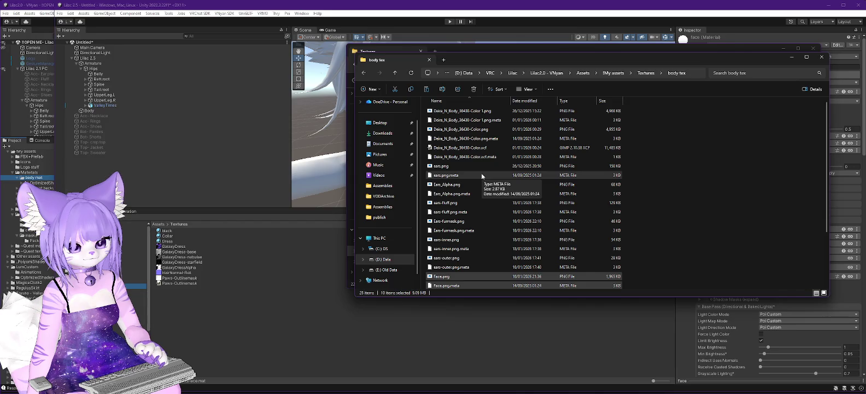
Add the Deira_N_Body_36430-Color texture and meta, then copy the selection.
ctrl+click(484, 131)
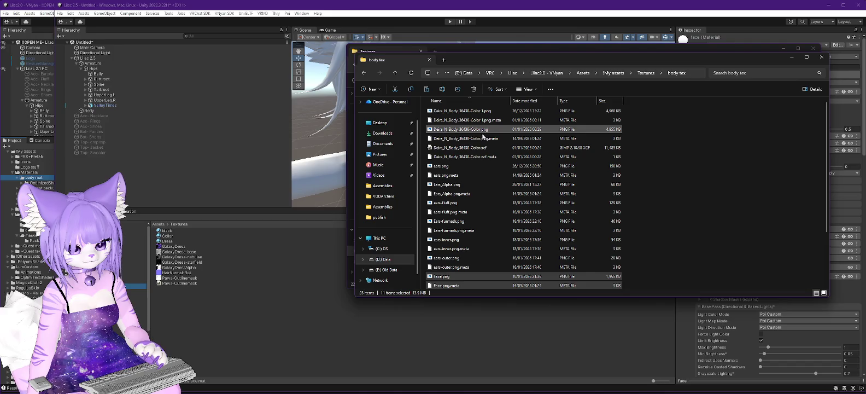
ctrl+click(483, 139)
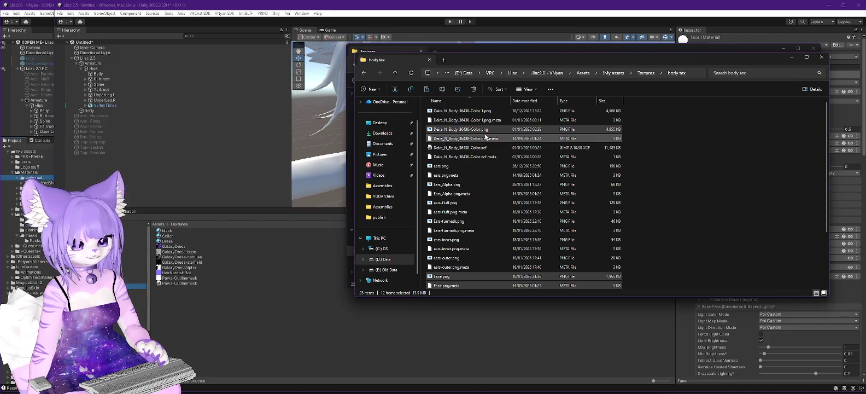
right_click(481, 142)
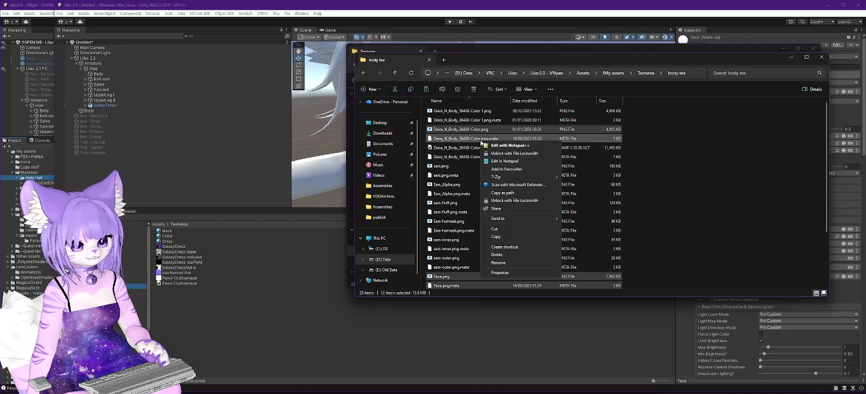
click(497, 237)
Paste the textures into Lilac 2.5's Assets\Textures and switch back to Unity to import.
click(512, 47)
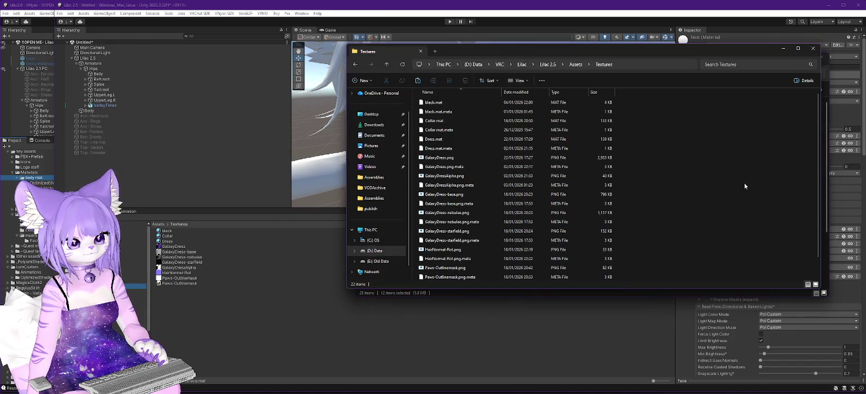
right_click(703, 169)
click(724, 217)
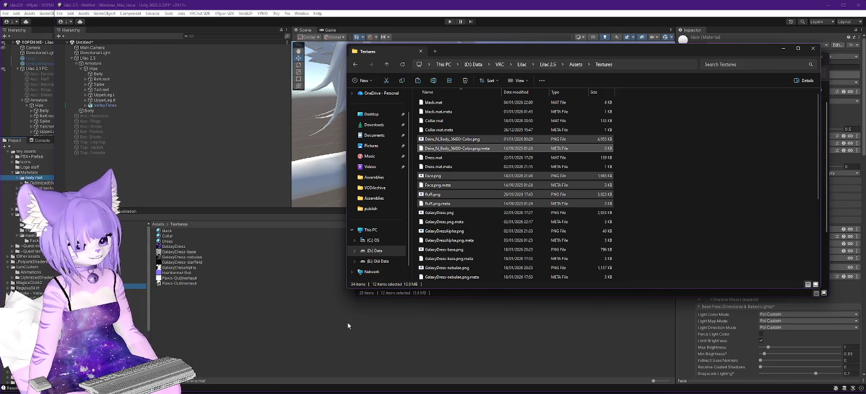
click(334, 320)
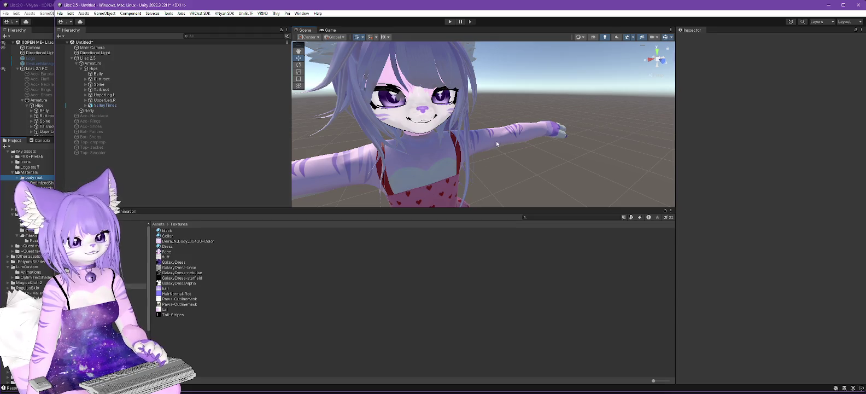
Check the imported face and fur textures on the avatar, then show Body's material slots.
mouse_move(439, 161)
mouse_down()
mouse_move(511, 141)
mouse_move(484, 157)
mouse_up()
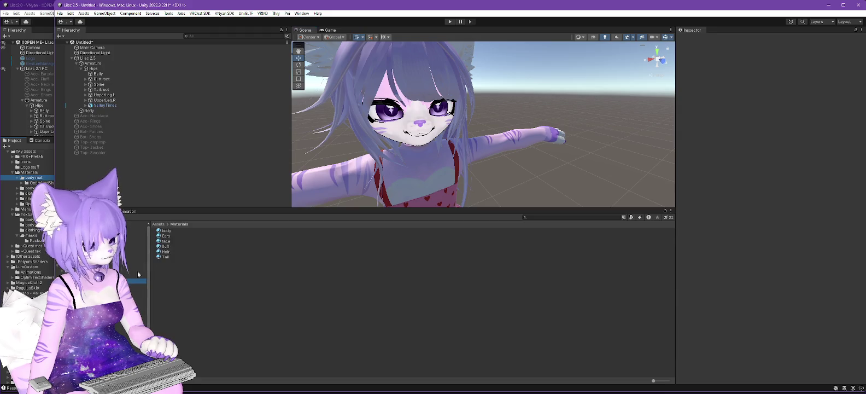
click(166, 241)
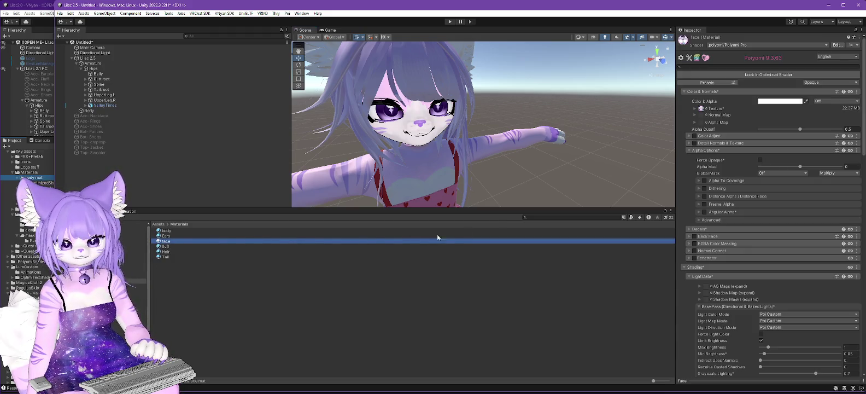
mouse_move(514, 160)
mouse_down()
mouse_move(490, 140)
mouse_move(586, 141)
mouse_move(496, 137)
mouse_move(436, 92)
mouse_move(465, 110)
mouse_move(505, 109)
mouse_move(570, 130)
mouse_move(431, 77)
mouse_up()
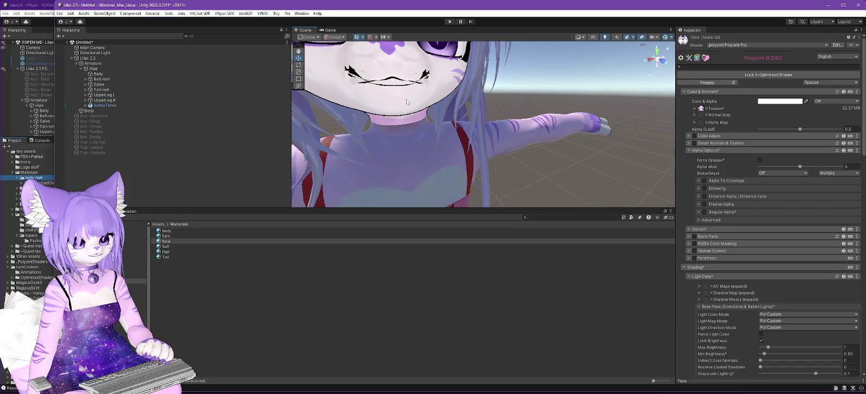
scroll(426, 114, down, 5)
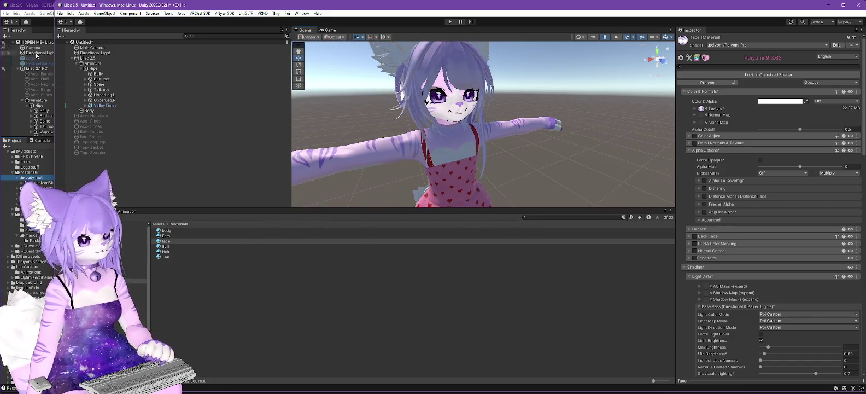
click(97, 111)
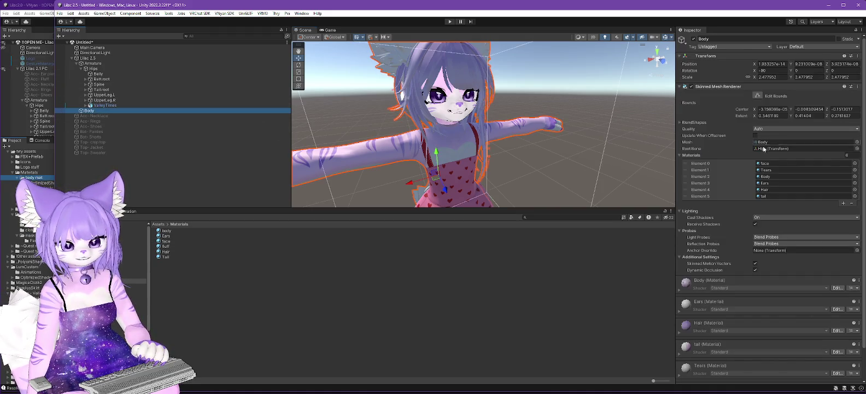
Assign the Ears, Hair, Tail and body materials to Elements 3, 4, 5 and 2.
click(165, 236)
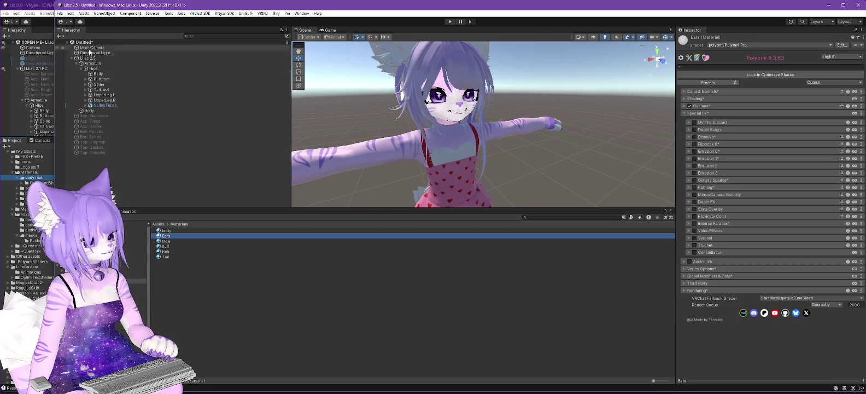
key(ctrl+z)
mouse_move(166, 235)
mouse_down()
mouse_move(760, 230)
mouse_move(768, 186)
mouse_up()
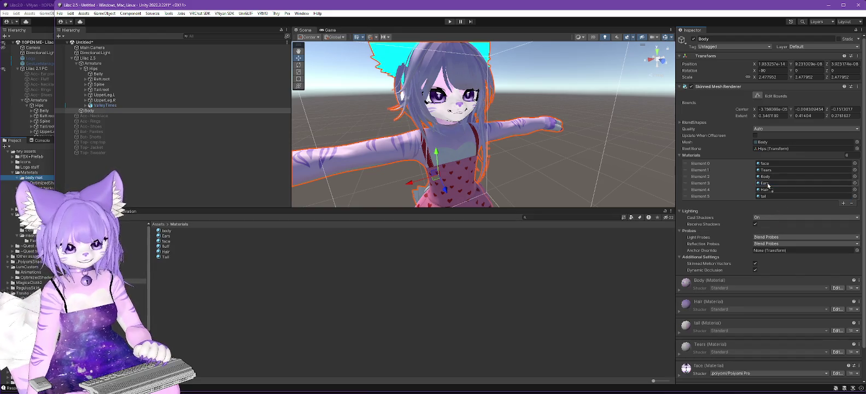
mouse_move(166, 253)
mouse_down()
mouse_move(328, 252)
mouse_move(748, 214)
mouse_move(767, 192)
mouse_up()
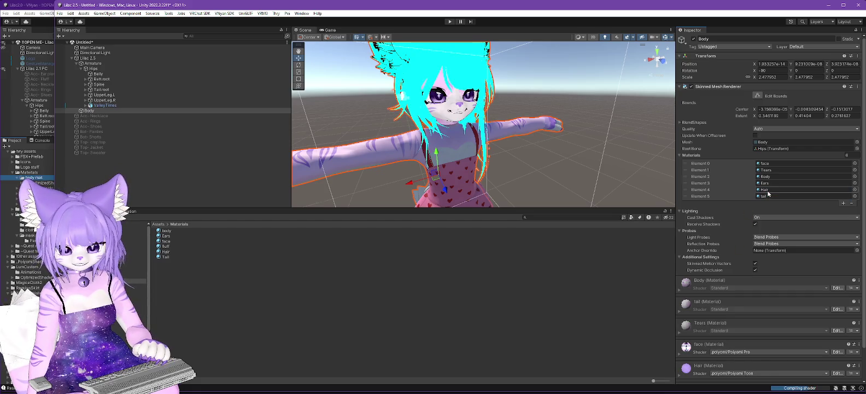
click(164, 257)
mouse_move(164, 256)
mouse_down()
mouse_move(774, 230)
mouse_move(775, 199)
mouse_up()
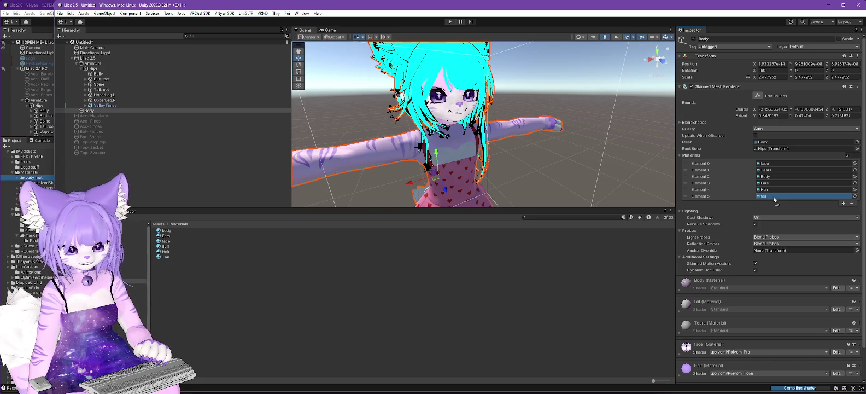
click(167, 232)
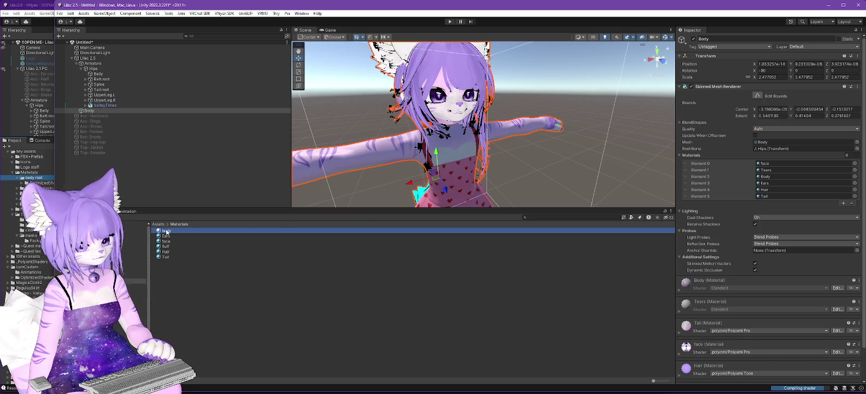
mouse_move(166, 231)
mouse_down()
mouse_move(771, 230)
mouse_move(771, 177)
mouse_up()
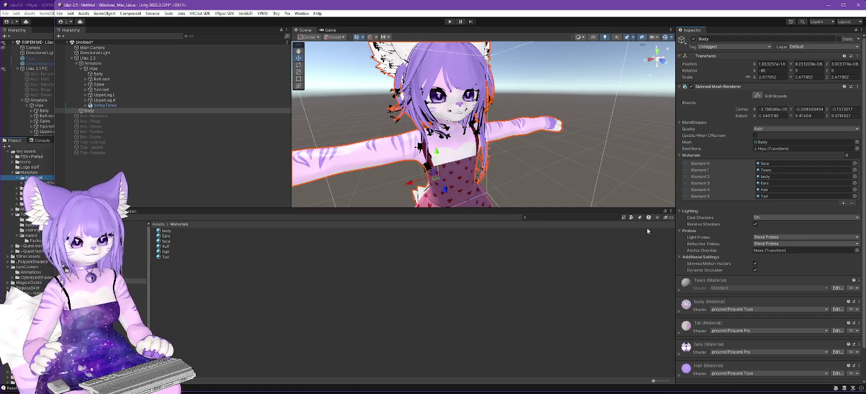
Inspect the textured avatar from several angles and open the body material's shader settings.
mouse_move(549, 107)
mouse_down()
mouse_move(563, 107)
mouse_move(531, 111)
mouse_move(545, 113)
mouse_up()
mouse_move(530, 185)
mouse_down()
mouse_move(514, 155)
mouse_move(528, 169)
mouse_up()
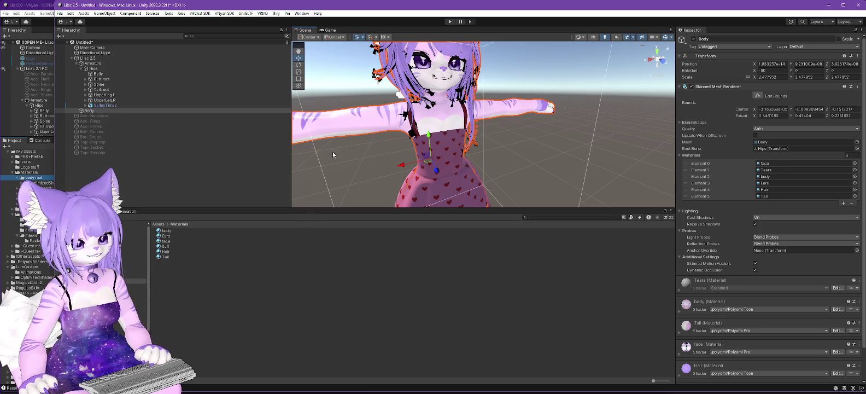
mouse_move(517, 150)
mouse_down()
mouse_move(463, 163)
mouse_move(409, 148)
mouse_up()
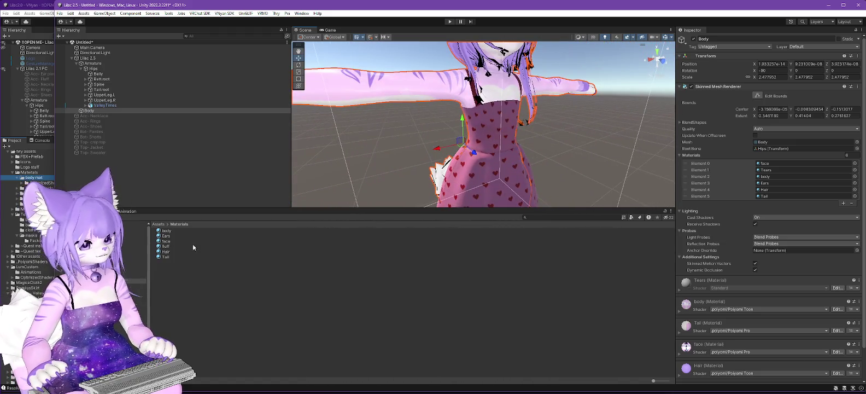
click(164, 231)
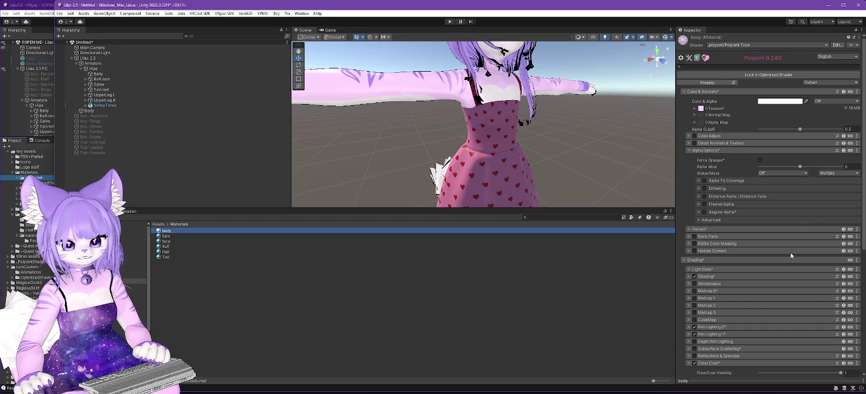
click(744, 46)
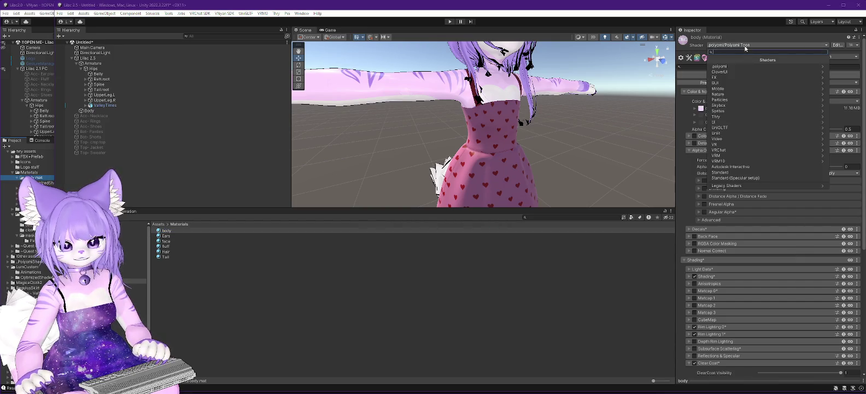
click(737, 66)
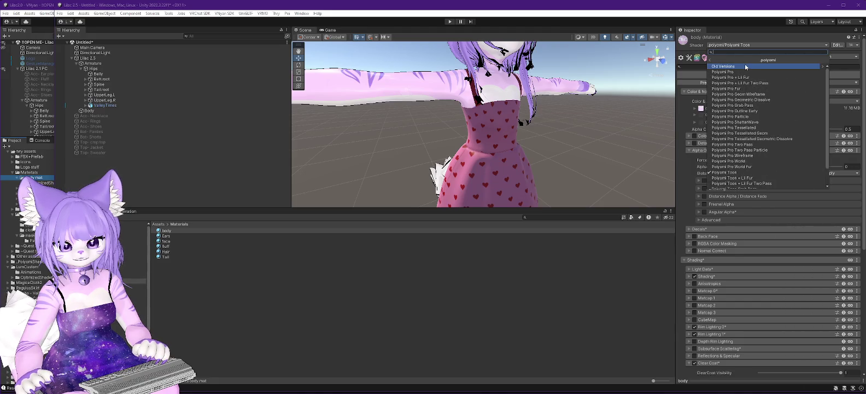
click(745, 21)
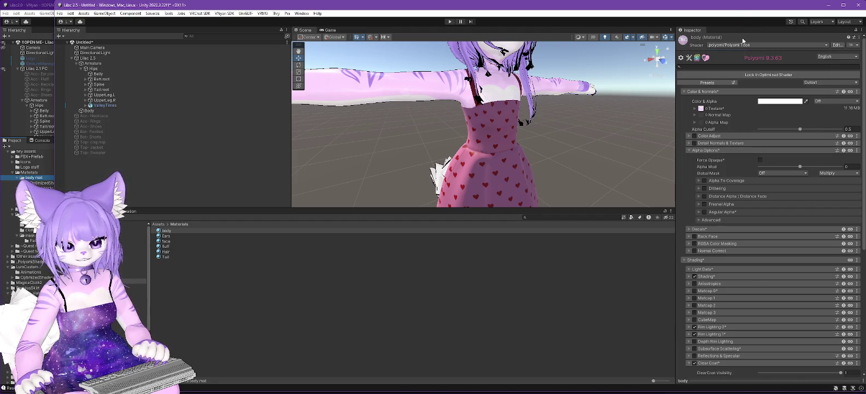
drag(591, 88, 546, 137)
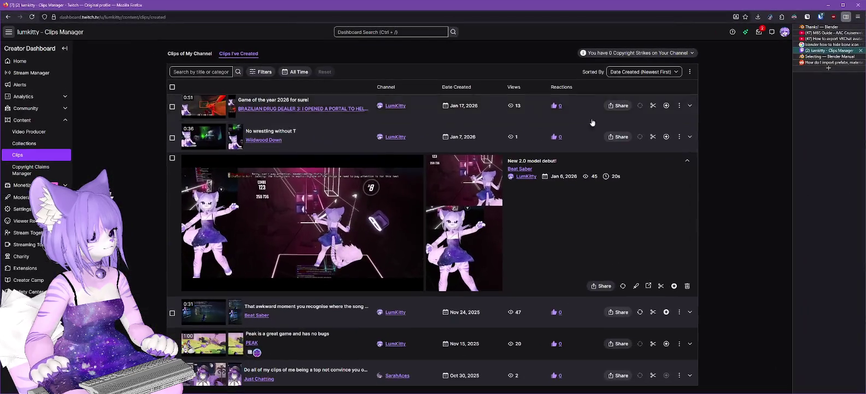
Search Google for 'unity copy poiyomi material to another project'.
click(829, 63)
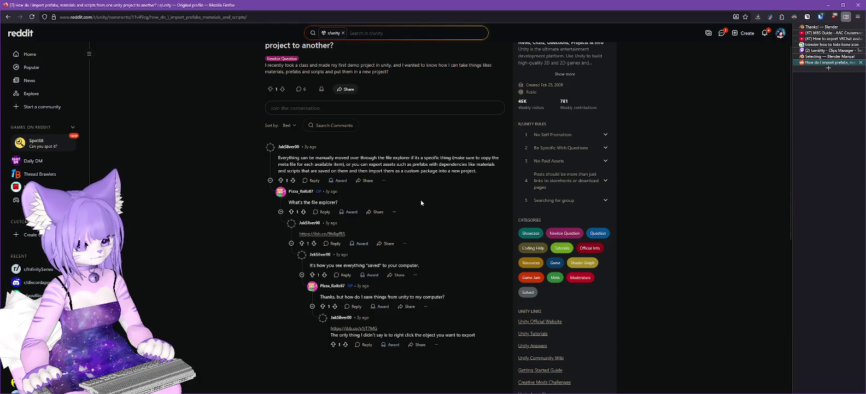
click(8, 17)
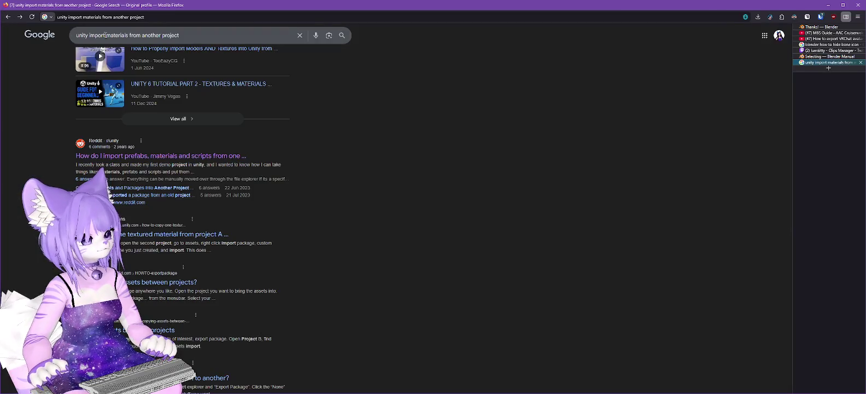
drag(90, 35, 181, 35)
text(c)
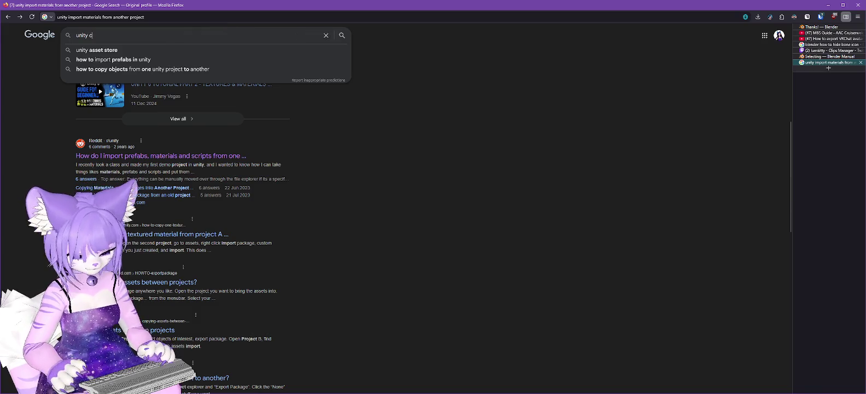
text(opy poiyomi)
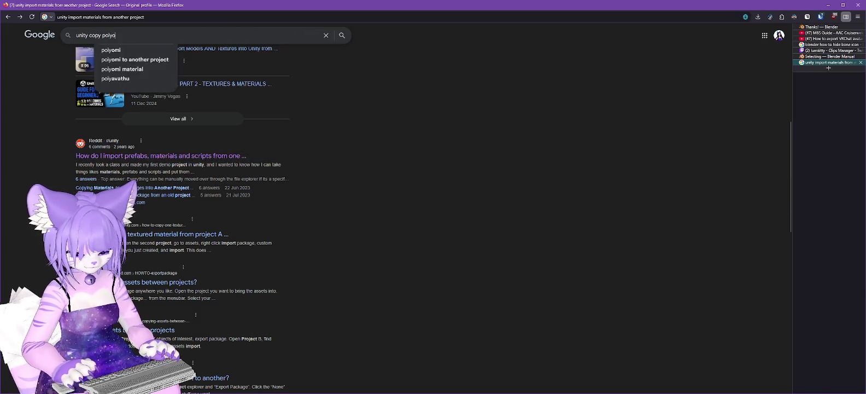
key(Down)
key(Down)
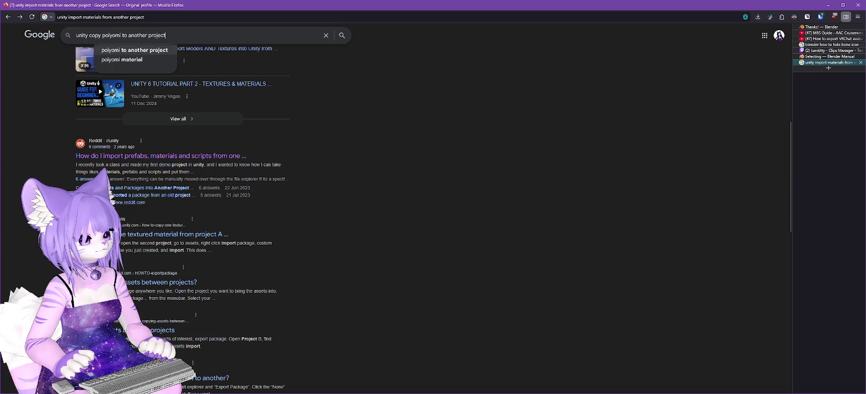
text(to another project)
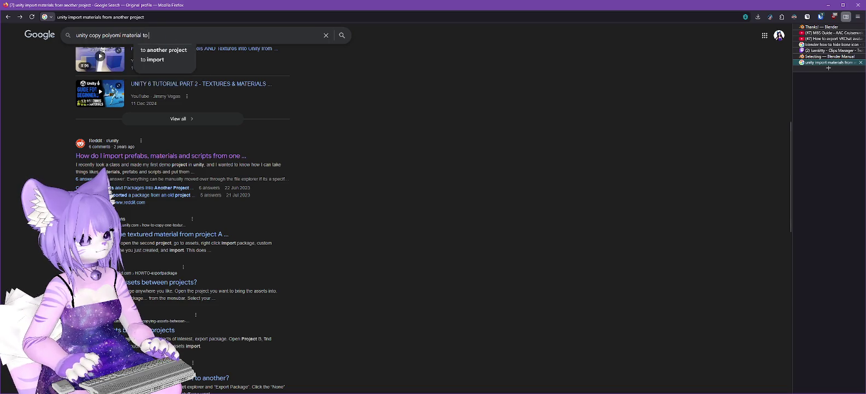
key(Return)
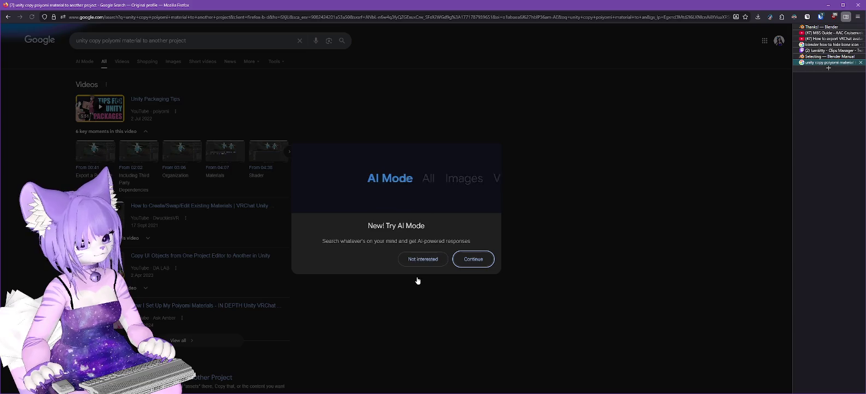
Dismiss AI Mode and open the r/Unity3D 'Copying Materials and Packages Into Another Project' thread.
click(415, 255)
scroll(354, 208, down, 3)
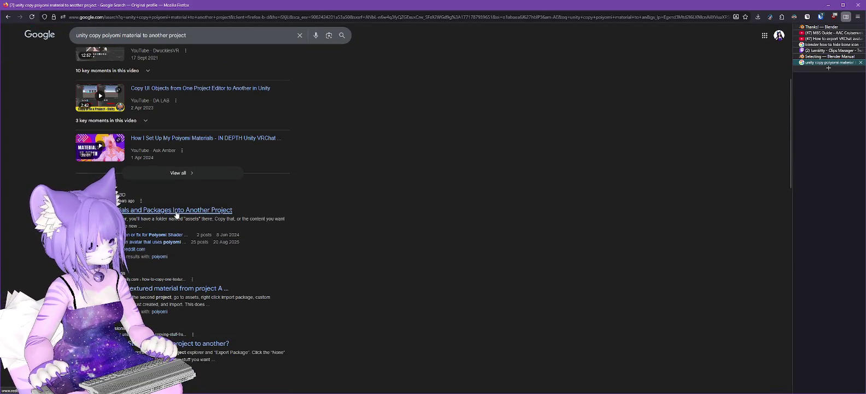
click(176, 213)
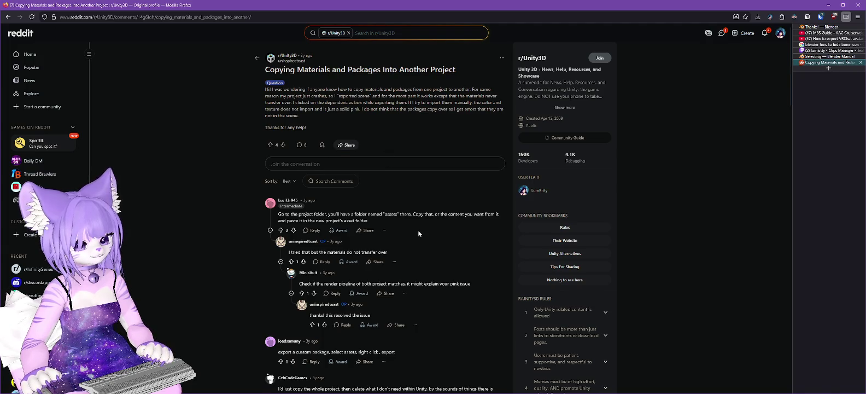
Scroll through the Reddit thread's comments, then minimize Firefox to bring Unity back.
scroll(418, 229, down, 2)
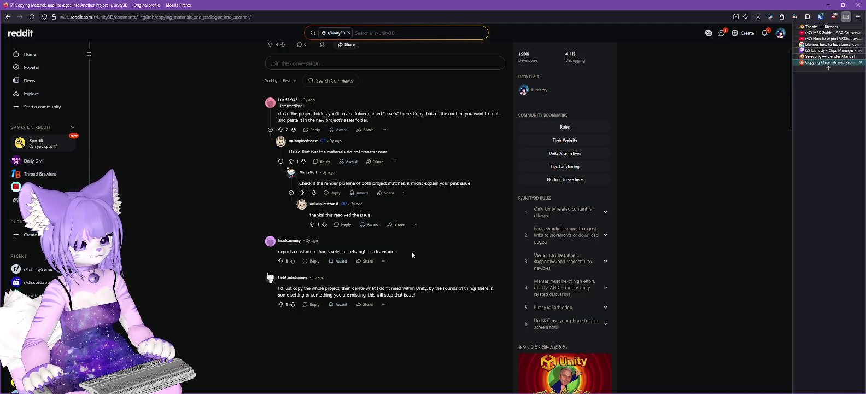
click(827, 7)
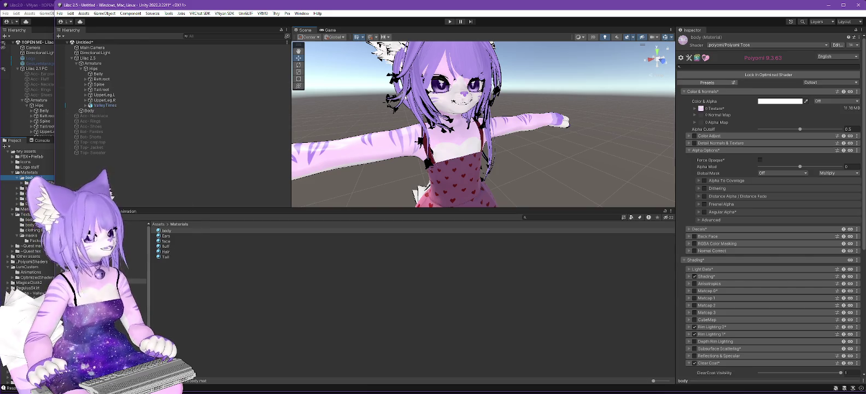
In the Lilac 2.0 project, select the six body mat materials from body to Tail and start Export Package.
key(alt+Tab)
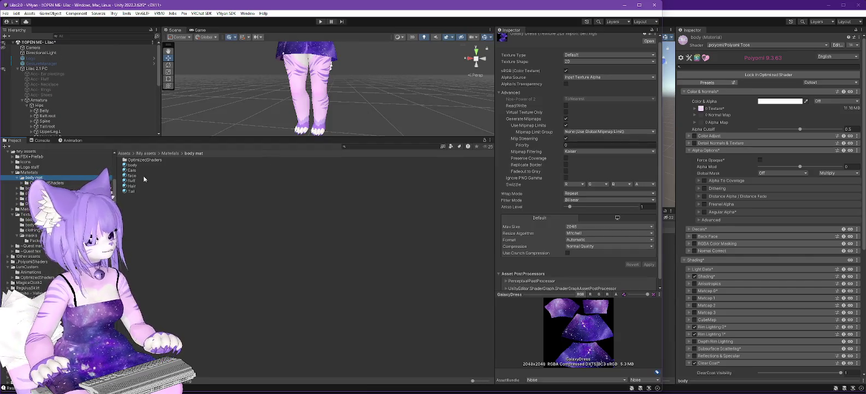
click(132, 165)
shift+click(132, 191)
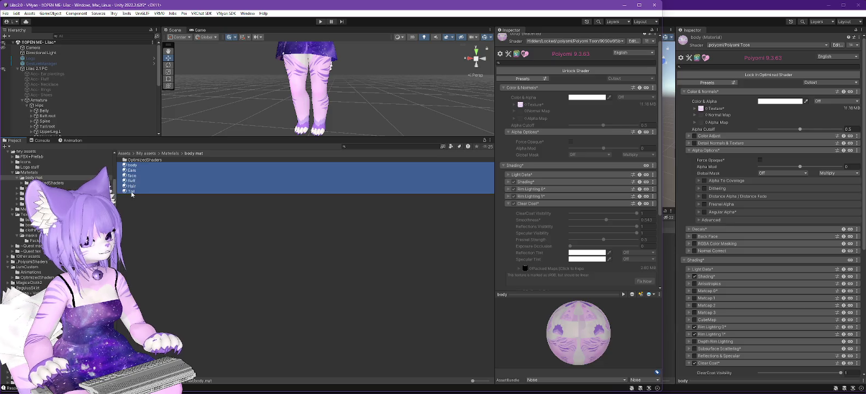
right_click(132, 171)
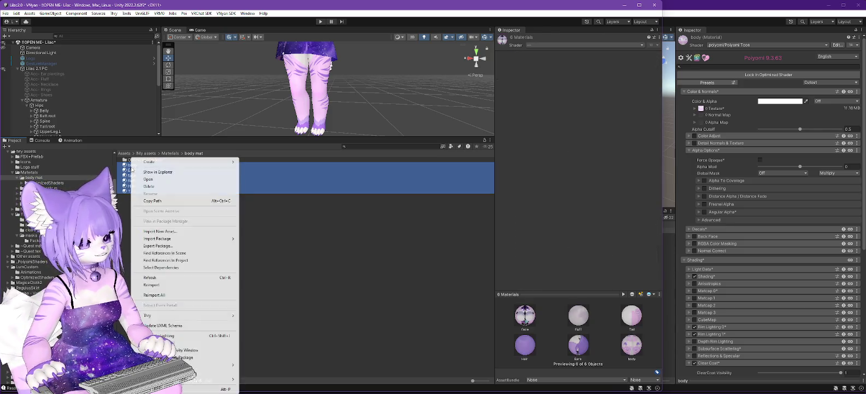
click(158, 245)
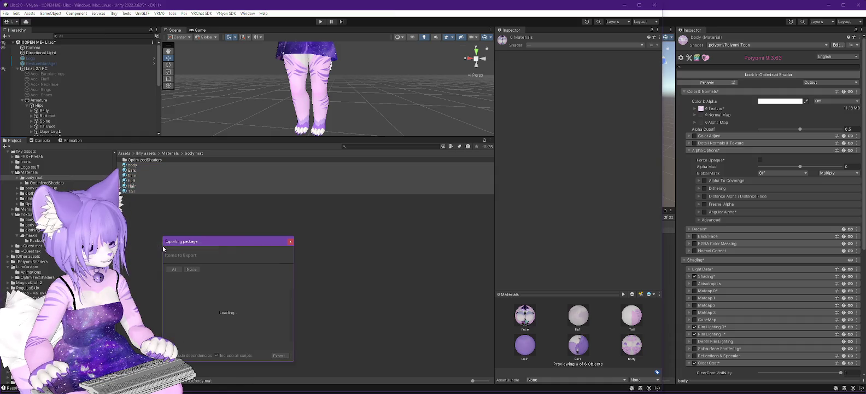
Untick the _PoiyomiShaders folder in the Exporting package list.
scroll(259, 282, down, 10)
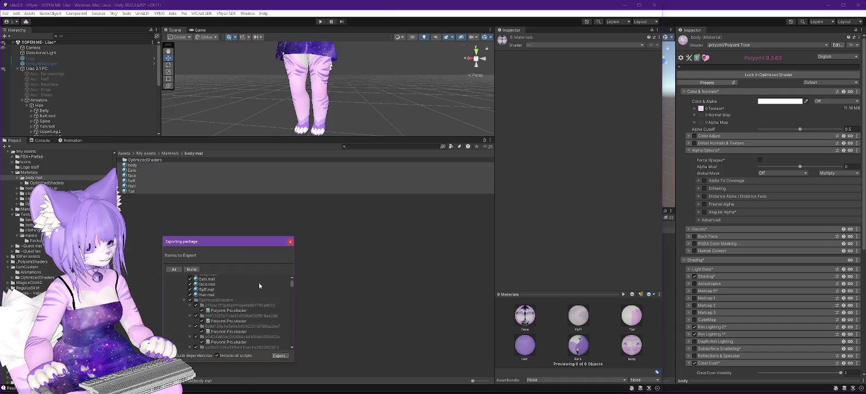
scroll(253, 294, up, 10)
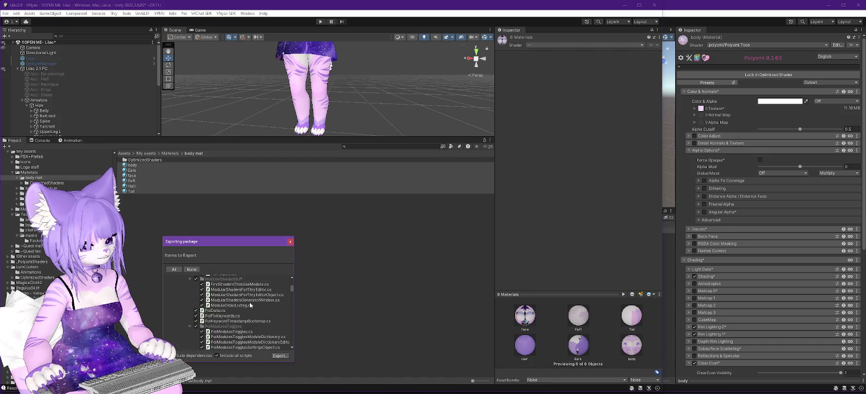
scroll(252, 303, down, 5)
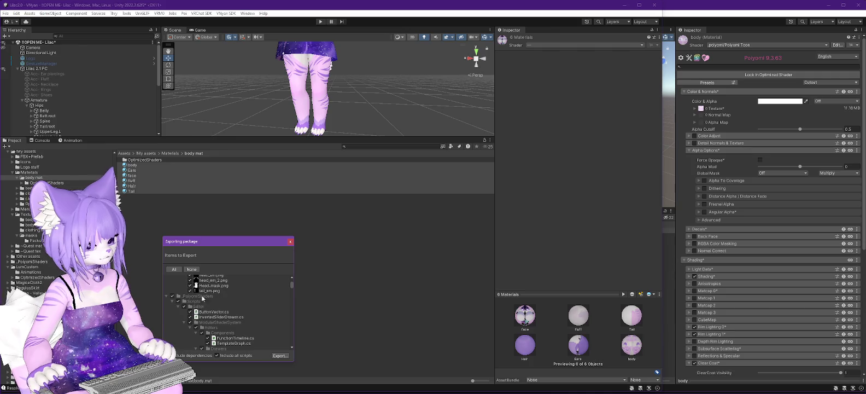
click(171, 296)
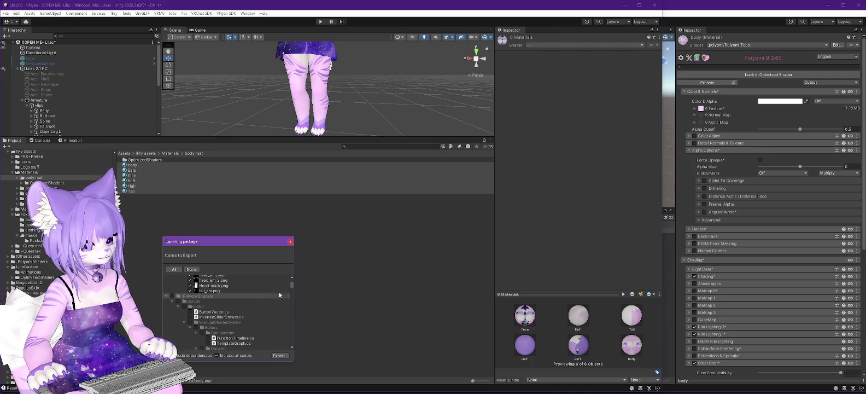
Review the bundled LumiCustom, MagicaCloth2 and UniGLTF dependencies, then collapse MagicaCloth2.
scroll(266, 300, down, 5)
mouse_move(293, 288)
mouse_down()
mouse_move(291, 316)
mouse_move(291, 284)
mouse_up()
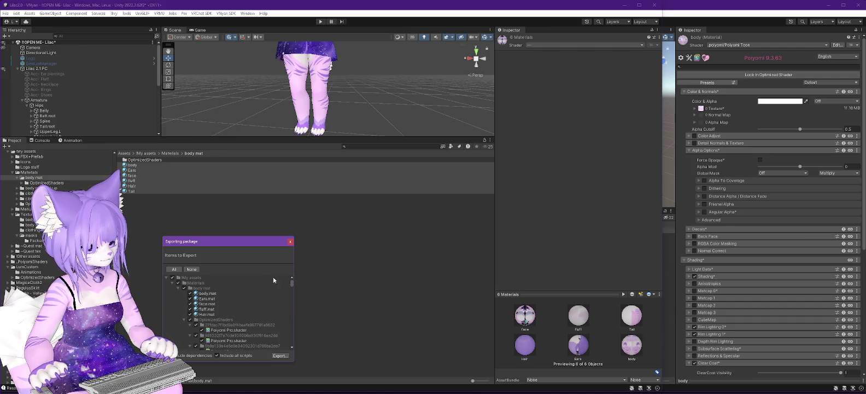
scroll(267, 282, up, 3)
scroll(267, 283, down, 2)
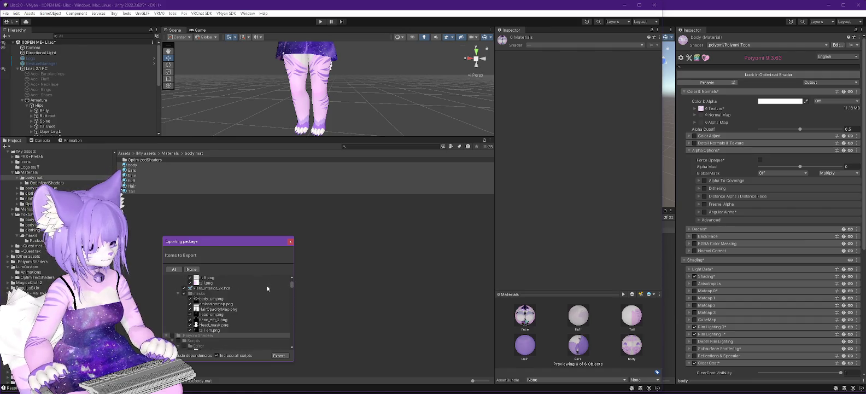
scroll(267, 284, up, 4)
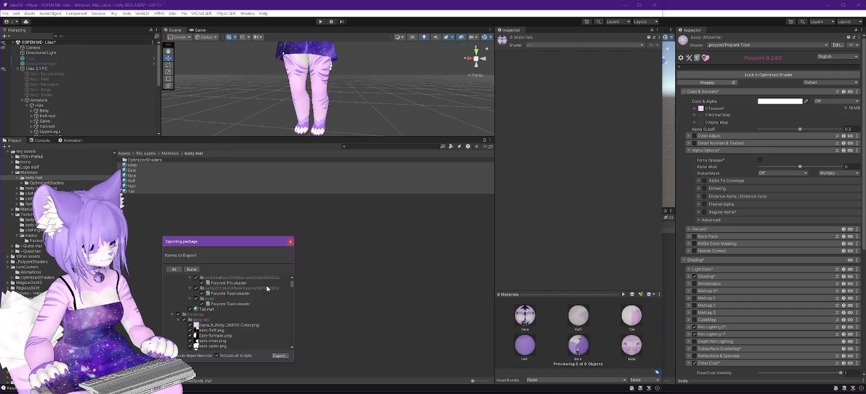
scroll(262, 290, down, 3)
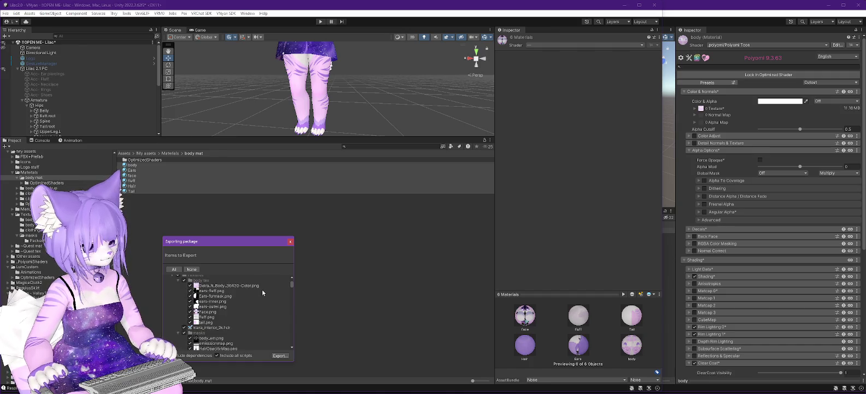
scroll(258, 299, up, 2)
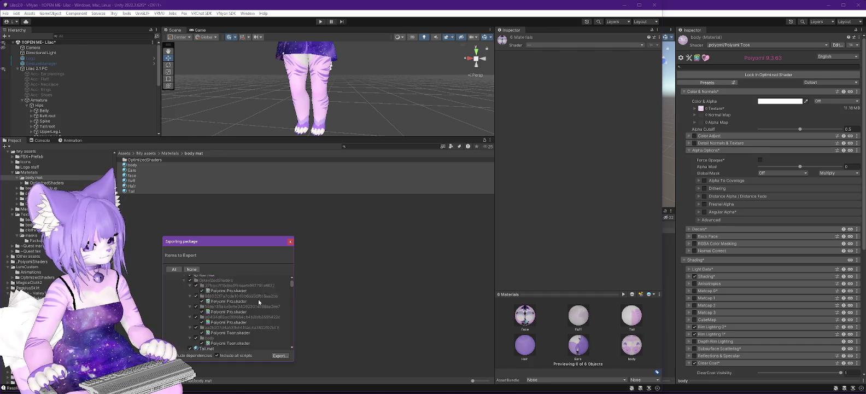
scroll(259, 305, down, 10)
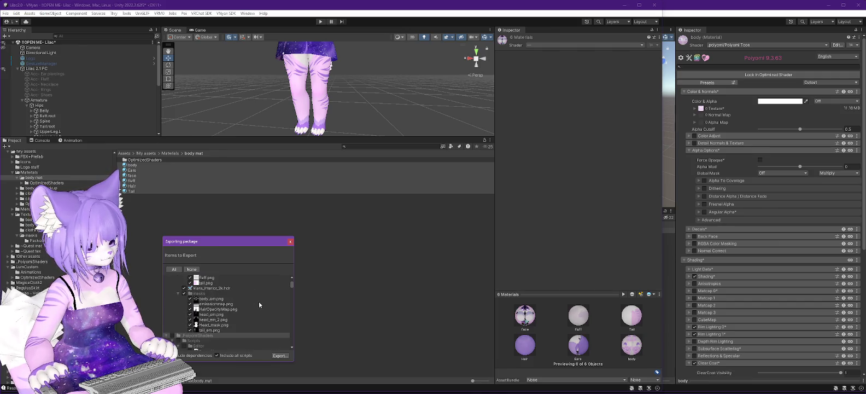
scroll(258, 301, down, 8)
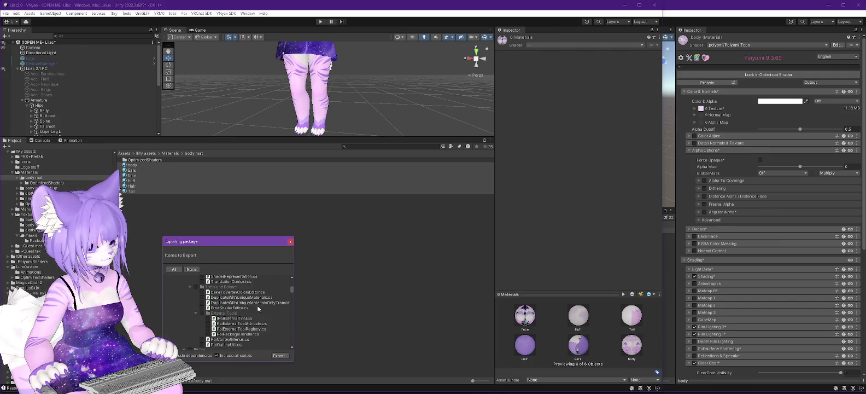
scroll(292, 294, up, 18)
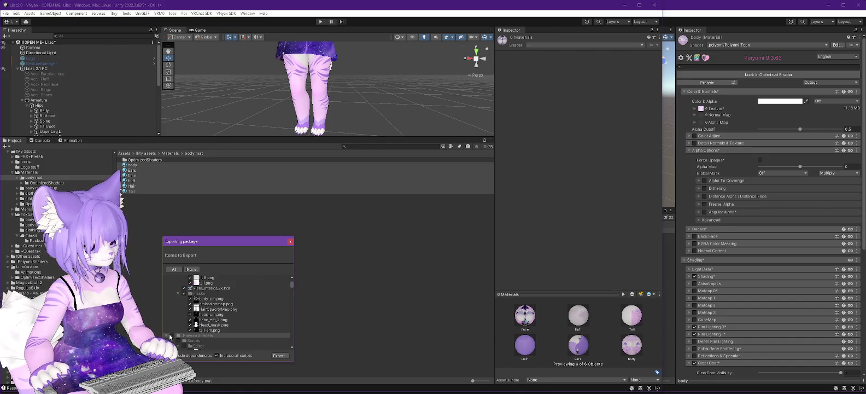
scroll(219, 307, down, 6)
scroll(253, 287, down, 3)
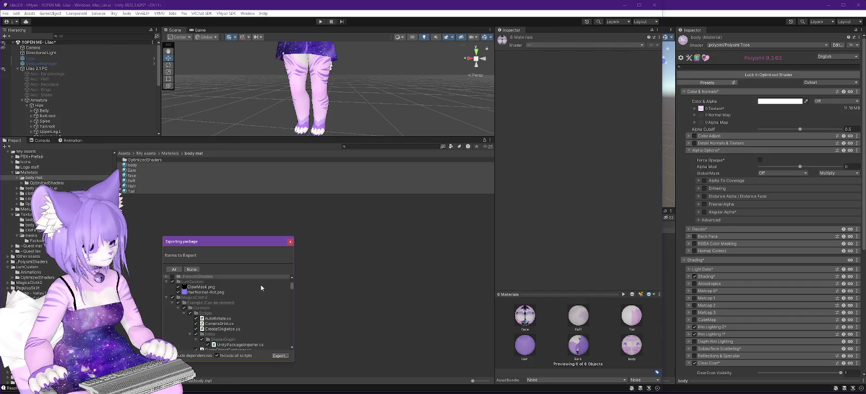
scroll(261, 284, up, 2)
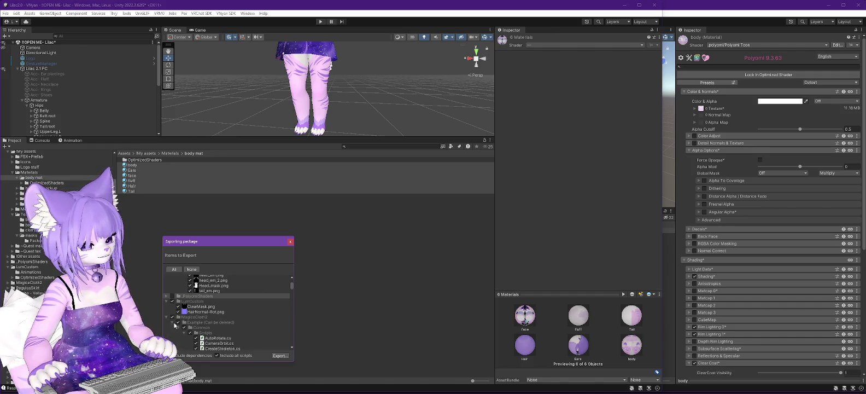
scroll(248, 308, down, 5)
scroll(249, 310, up, 3)
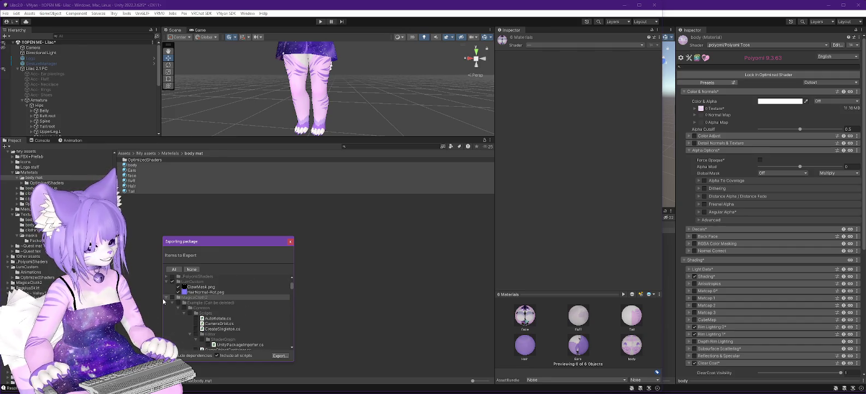
click(165, 298)
Exclude and collapse the UniGLTF and VNyanSDK folders in the export list.
click(173, 302)
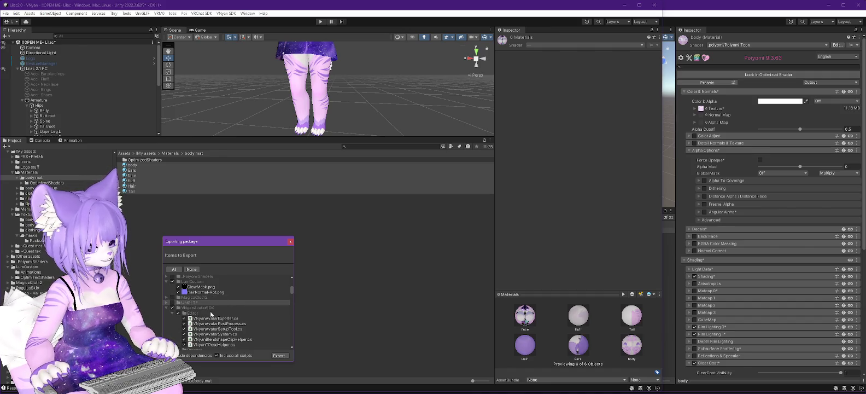
click(166, 303)
click(166, 308)
click(173, 312)
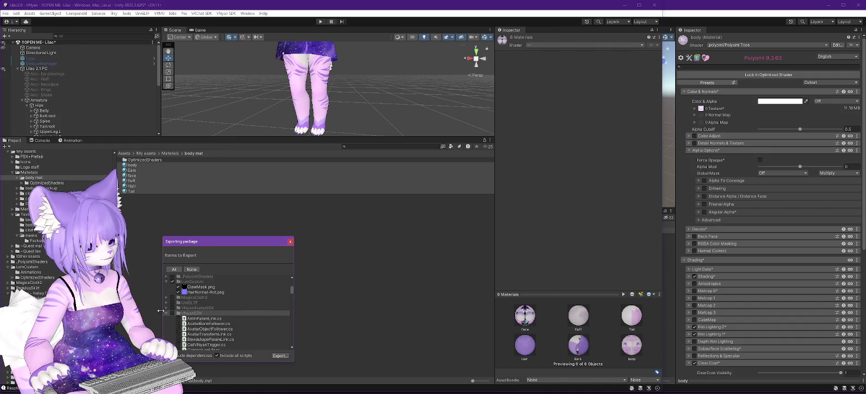
click(166, 313)
Exclude VRM and VRMShaders, collapse VSFStubs, and review the body tex and OptimizedShaders files left included.
click(172, 318)
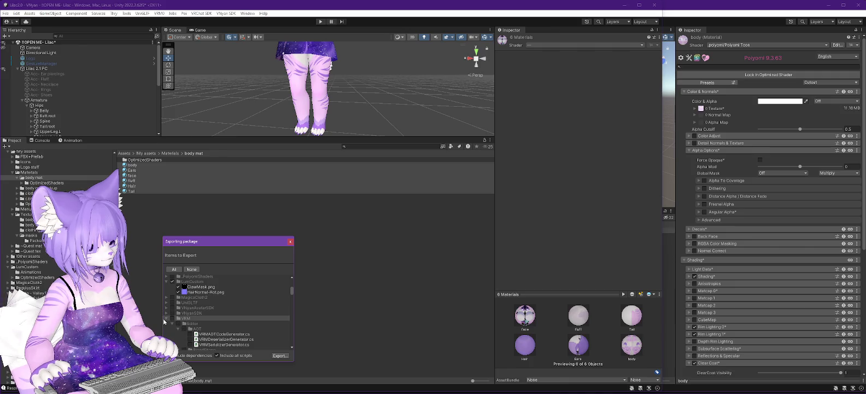
click(166, 319)
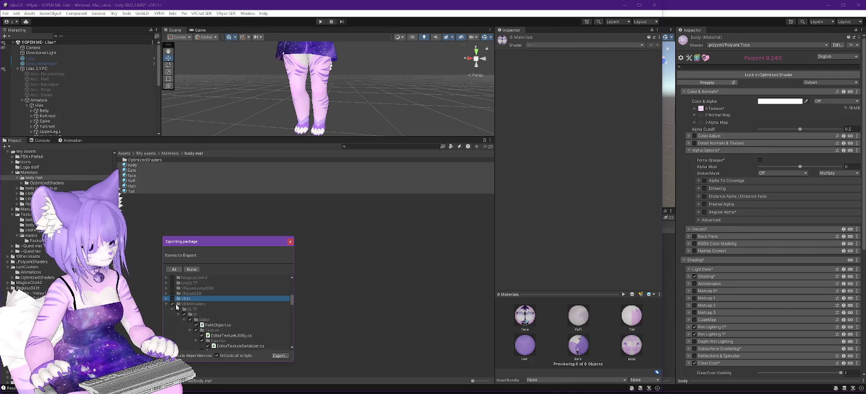
click(173, 304)
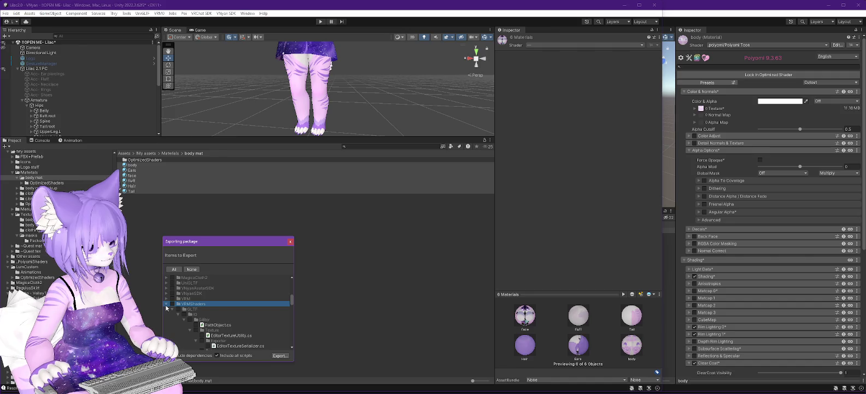
click(166, 305)
click(167, 310)
scroll(212, 327, up, 5)
scroll(211, 327, up, 10)
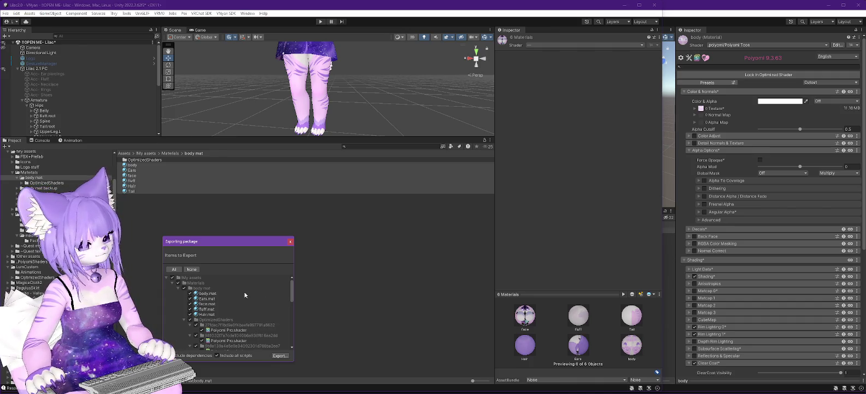
scroll(244, 295, down, 8)
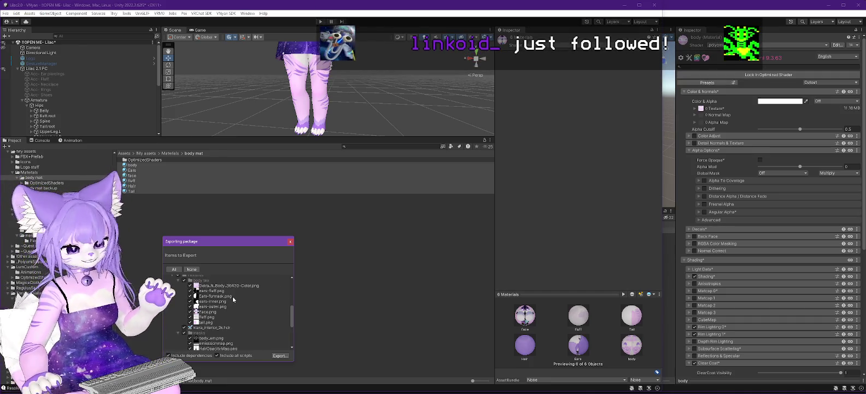
scroll(231, 296, down, 3)
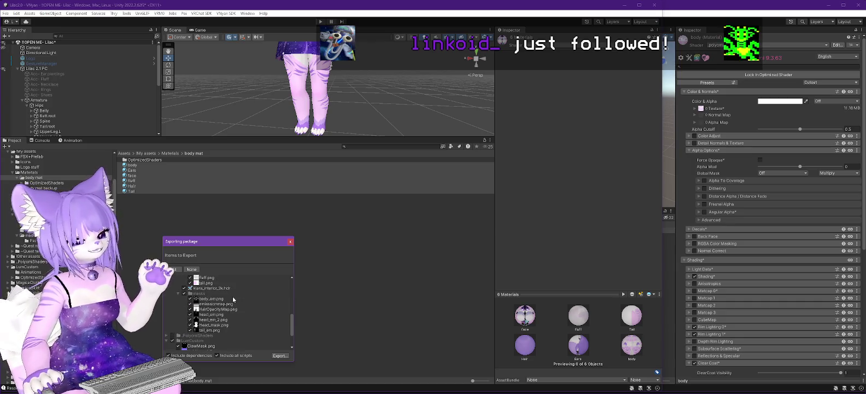
scroll(232, 296, down, 2)
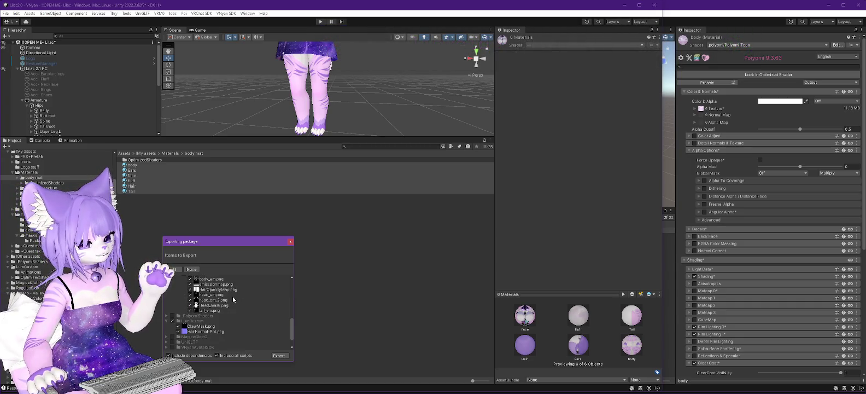
Export the package as 'Lilac Materials' into D:\Data\VRC, then begin a custom package import in Lilac 2.5.
click(279, 356)
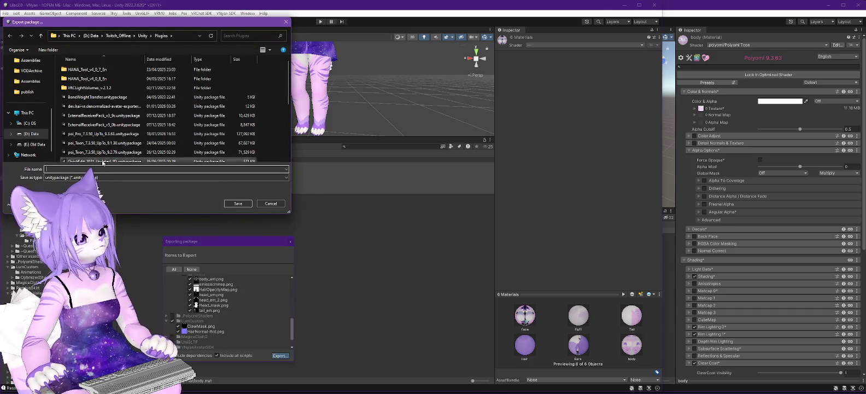
click(93, 35)
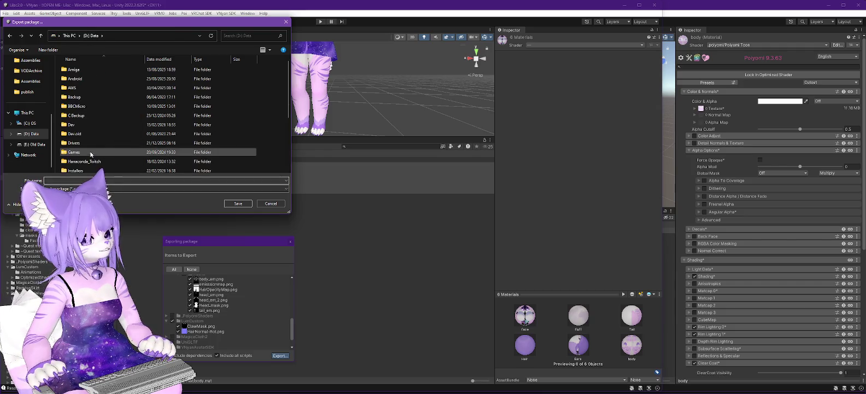
double_click(72, 169)
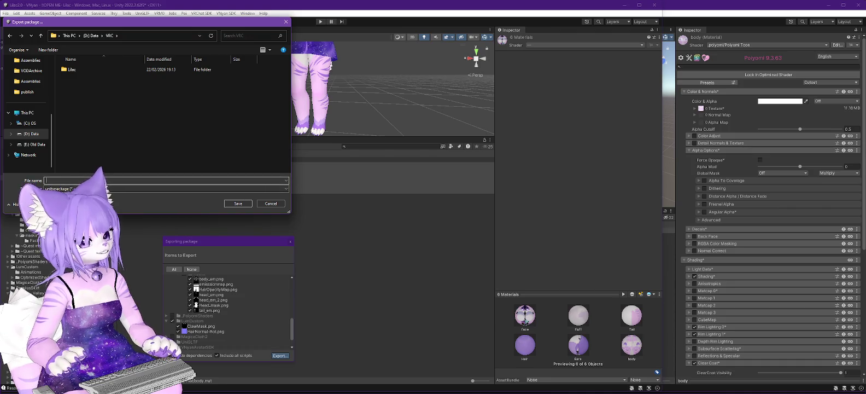
text(Lilac Materials)
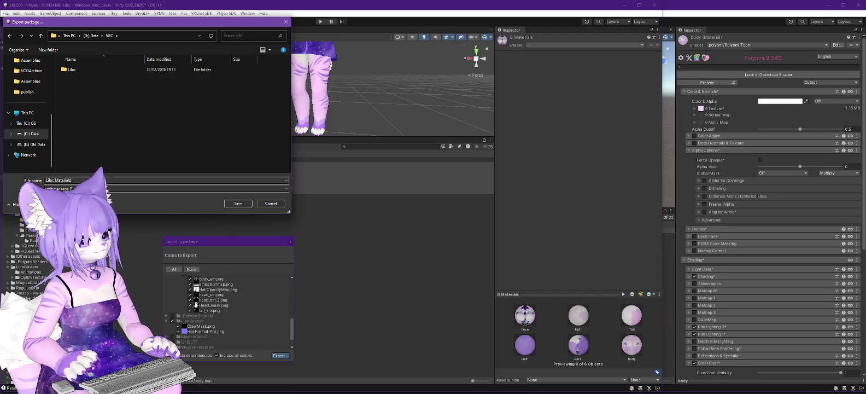
click(238, 202)
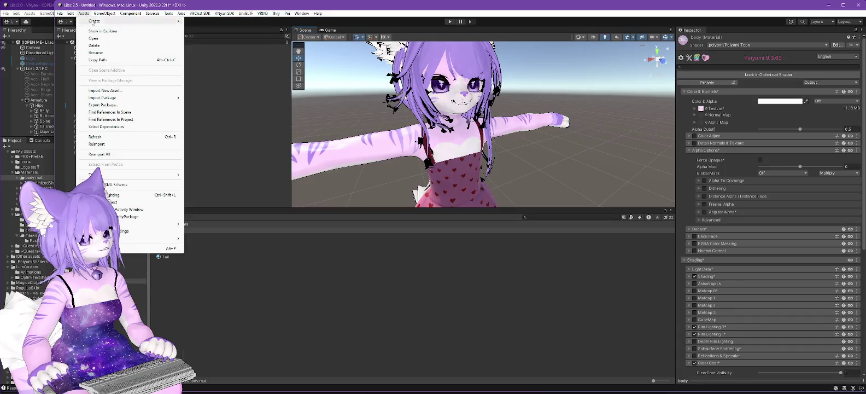
mouse_move(164, 97)
click(201, 98)
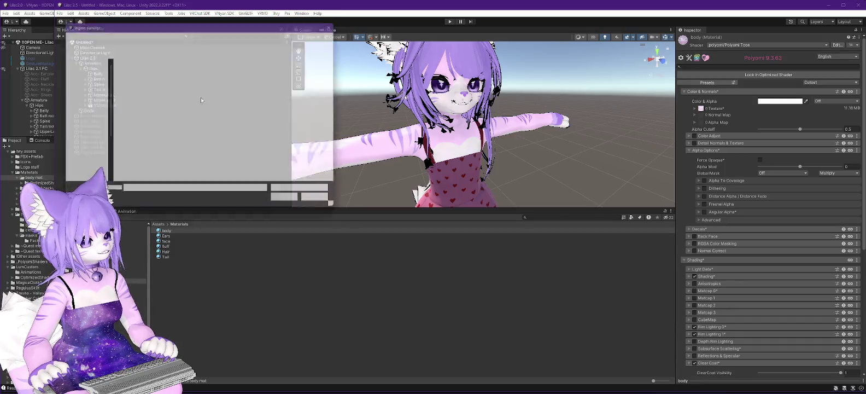
double_click(139, 80)
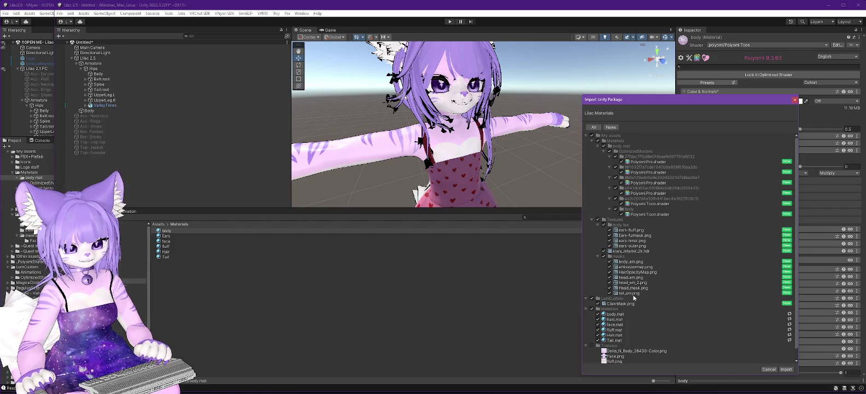
scroll(633, 297, down, 1)
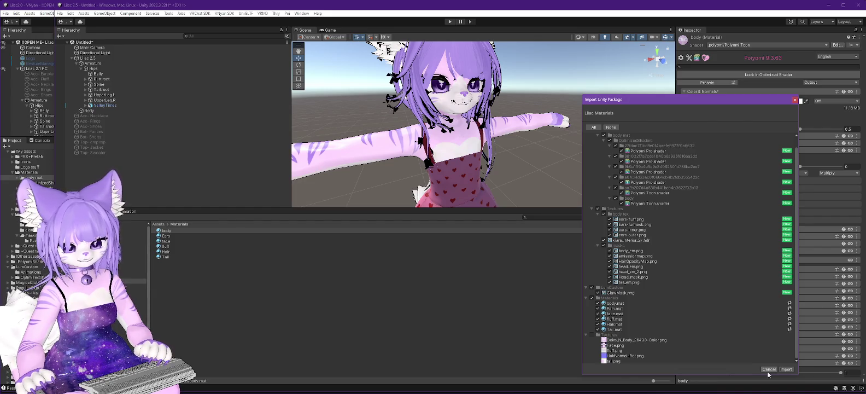
click(768, 370)
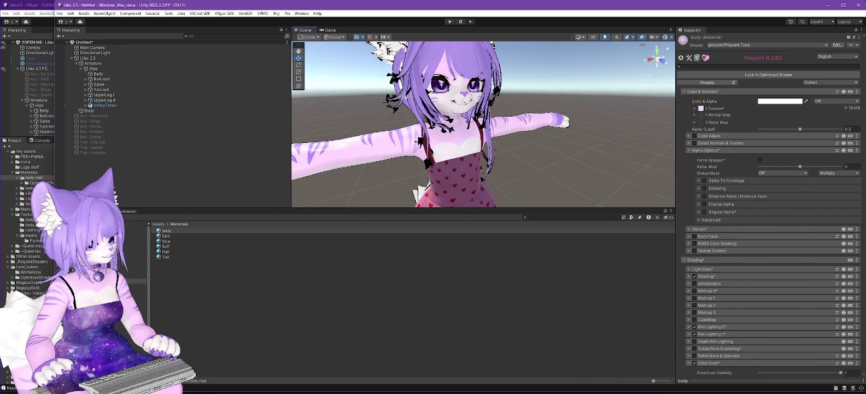
click(100, 265)
Create a new folder named Import under Assets.
right_click(74, 267)
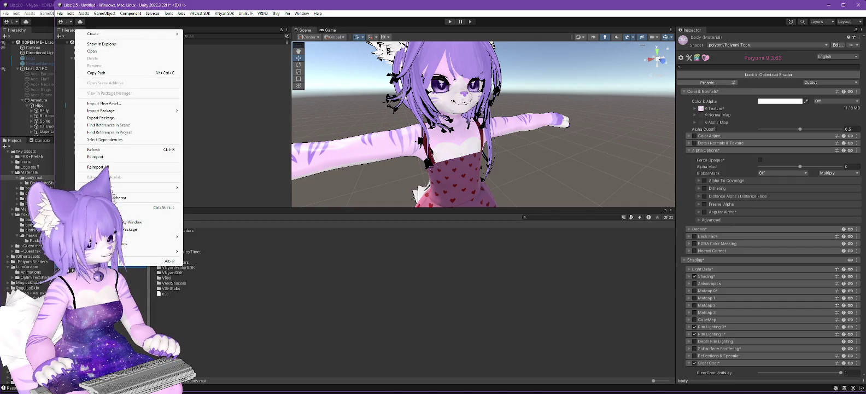
mouse_move(170, 34)
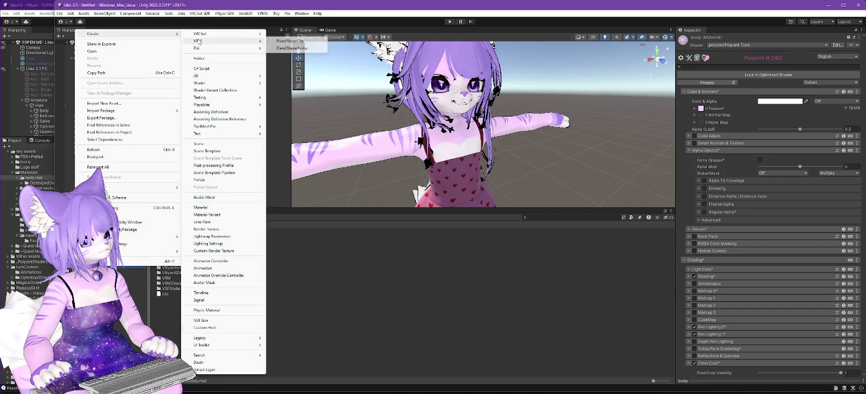
click(199, 58)
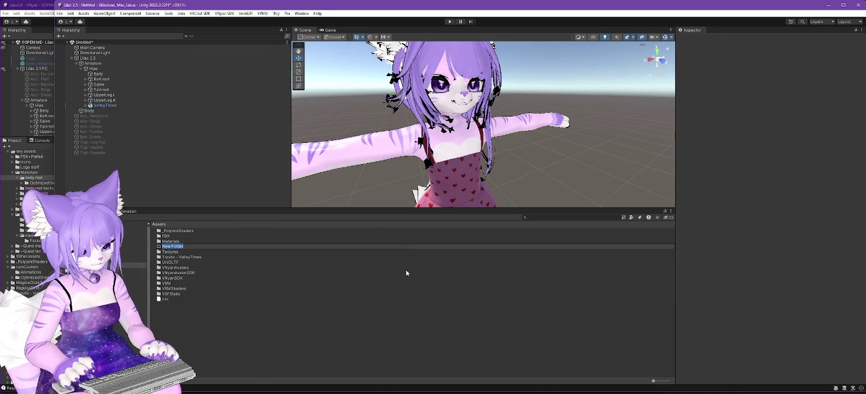
text(Import)
key(Return)
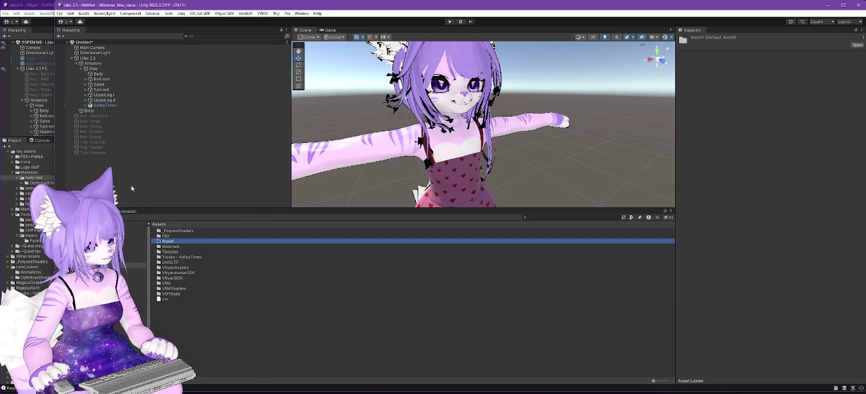
Open the Import folder and load Lilac Materials.unitypackage as a custom package.
double_click(168, 241)
click(84, 13)
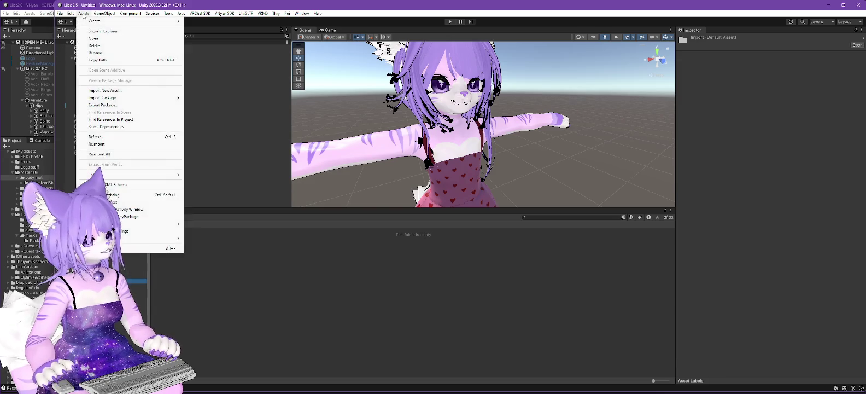
mouse_move(109, 97)
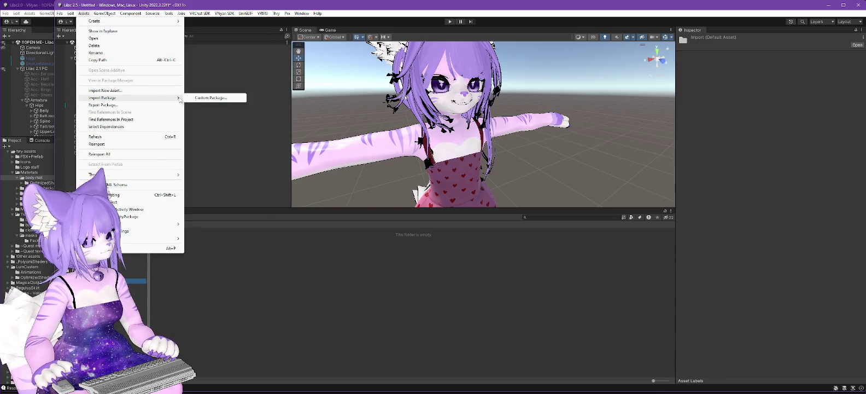
click(211, 98)
double_click(146, 79)
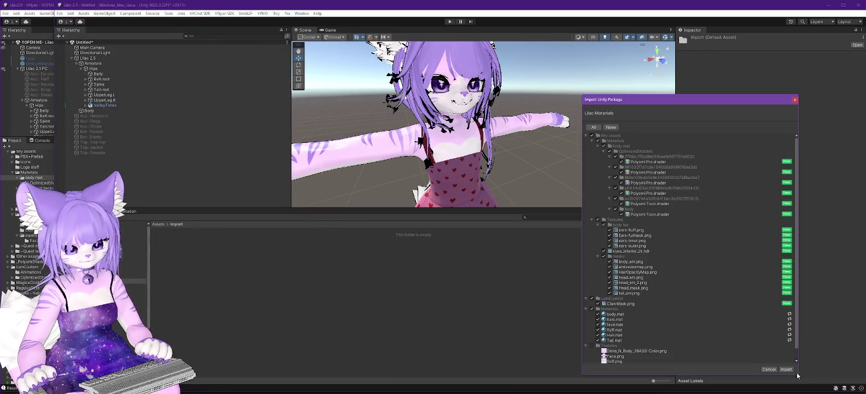
Import all package contents and browse the imported My assets > Materials > body mat folders.
click(787, 369)
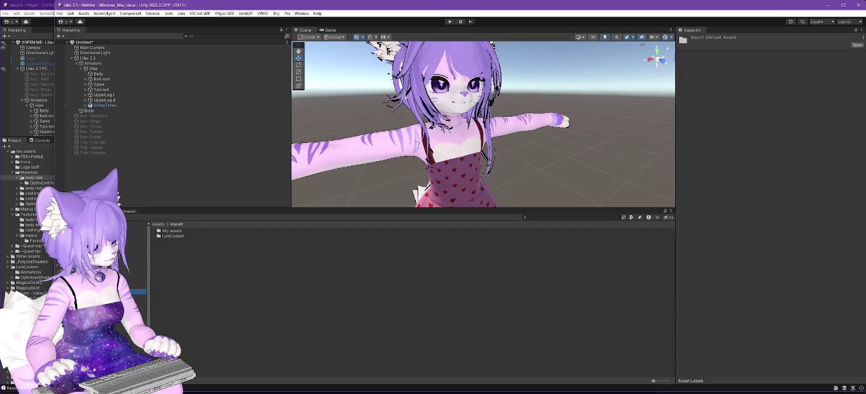
click(28, 214)
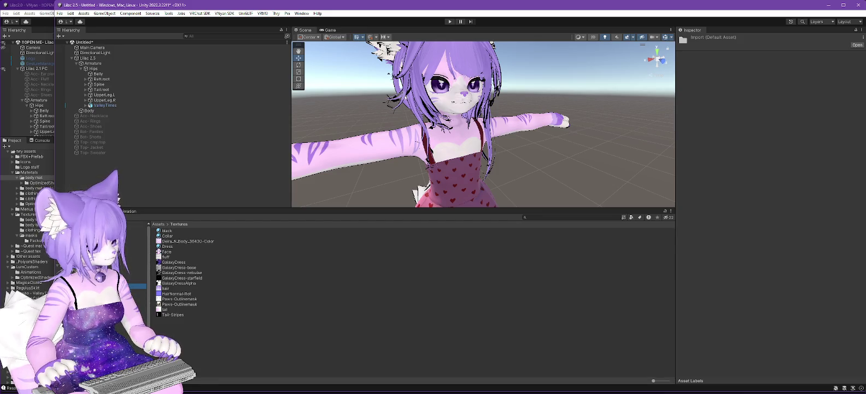
click(99, 286)
click(138, 297)
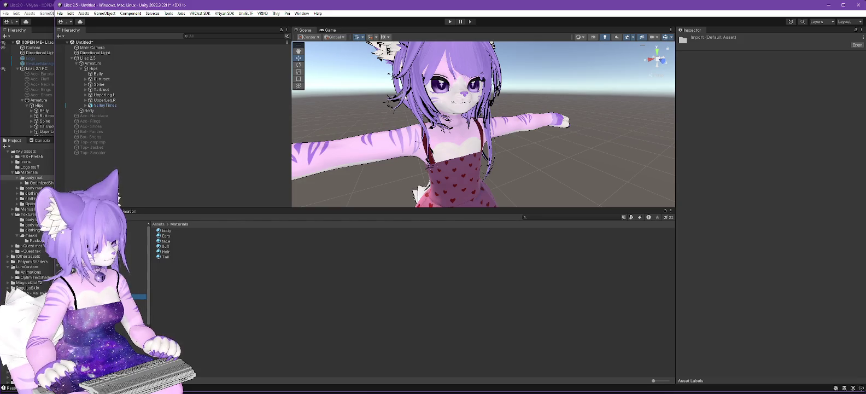
click(137, 286)
click(138, 292)
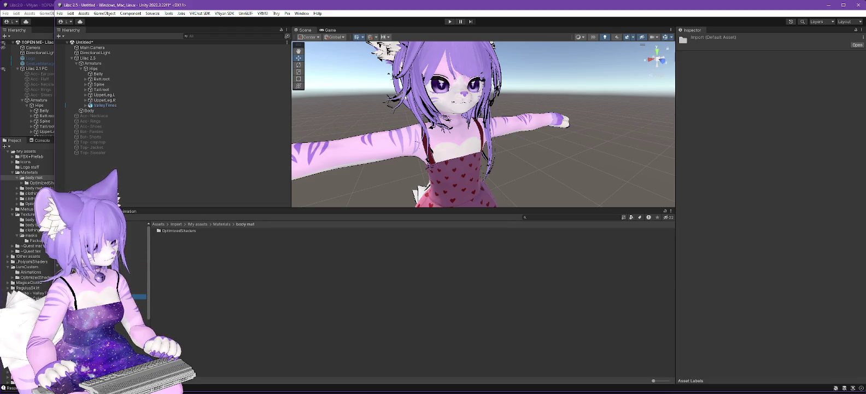
click(138, 301)
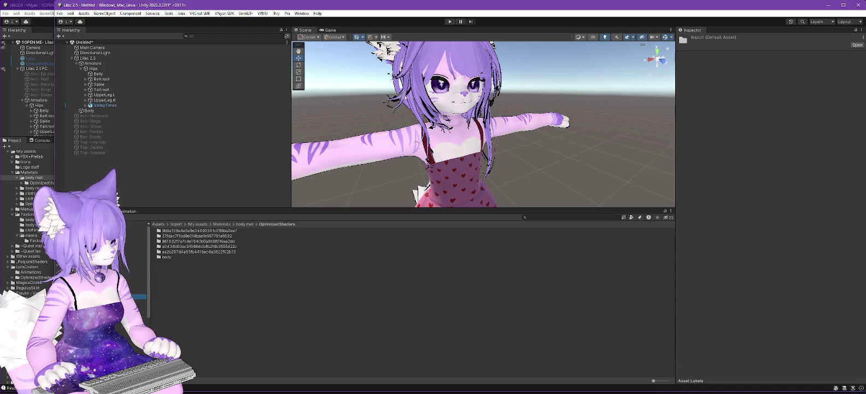
click(138, 297)
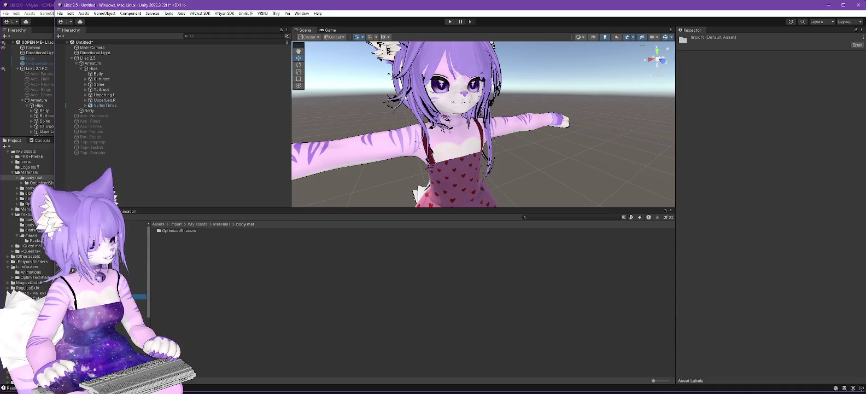
click(138, 292)
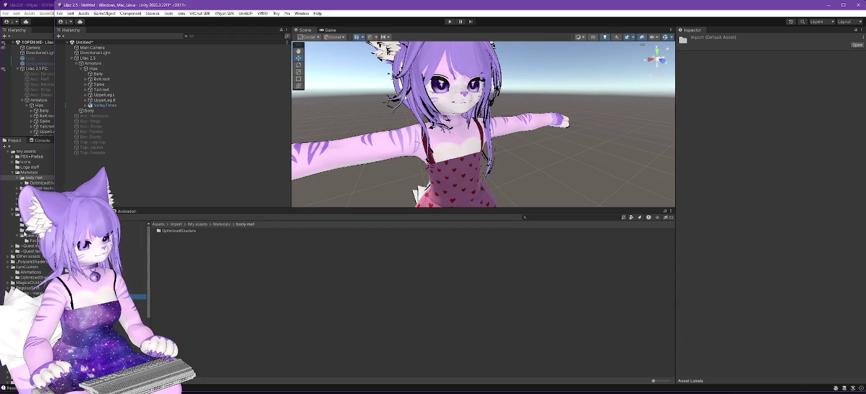
Compare Lilac 2.0 against Lilac 2.5's imported Textures and body mat folders, ending in Lilac 2.0.
key(alt+Tab)
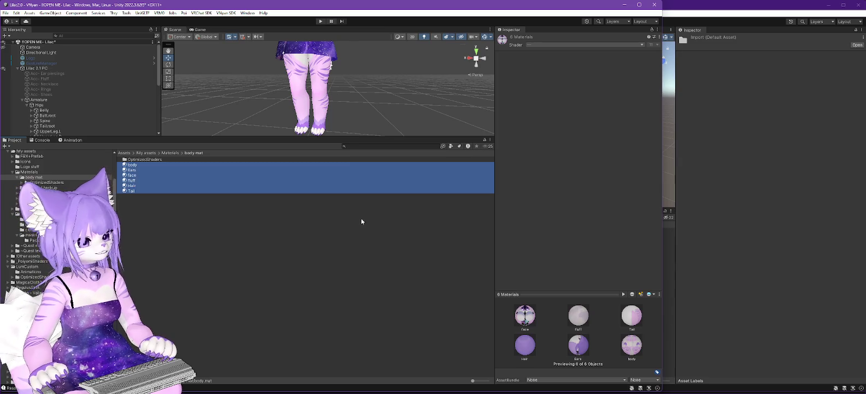
click(736, 3)
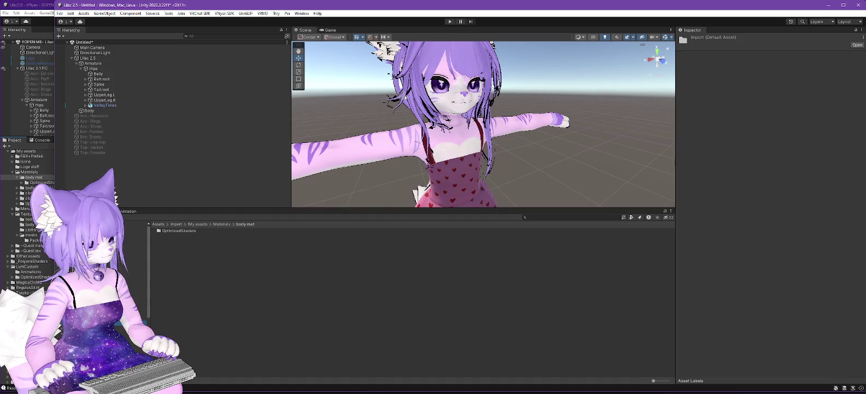
click(76, 273)
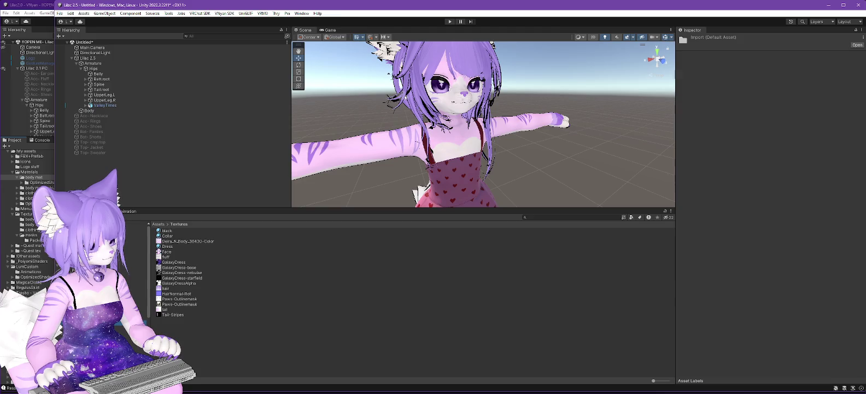
click(110, 296)
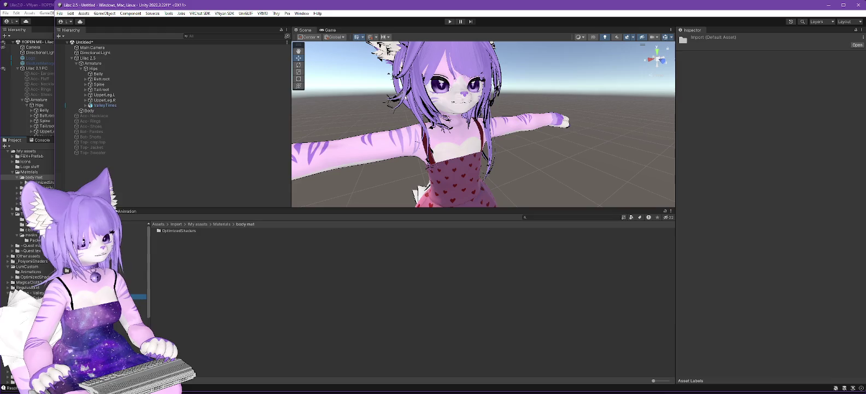
click(39, 6)
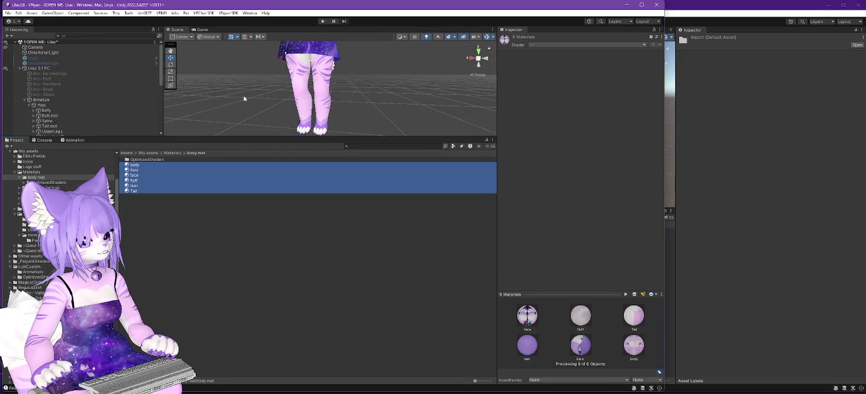
Unlock the shaders on the body, Ears, face and Hair materials, then select all six materials body through Tail.
click(135, 165)
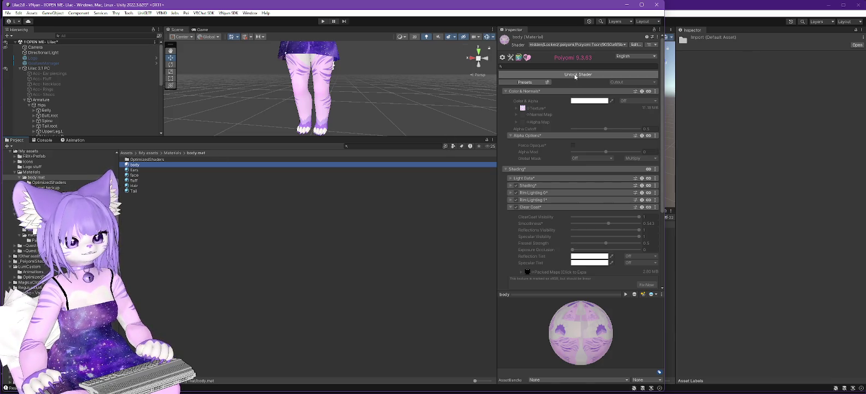
click(575, 75)
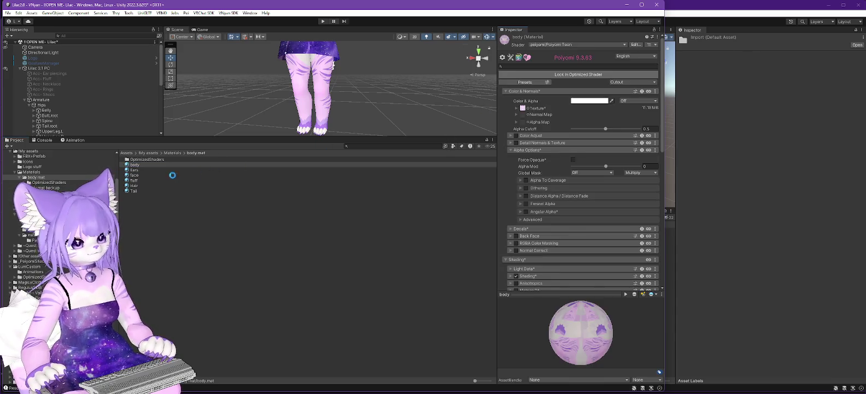
click(134, 171)
click(568, 75)
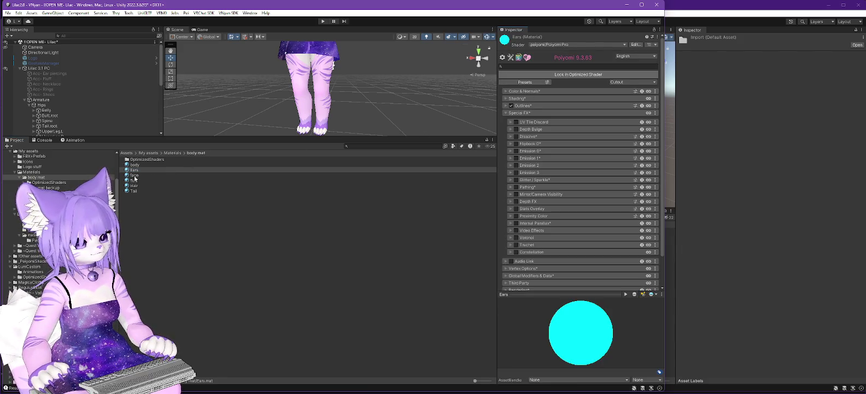
click(134, 175)
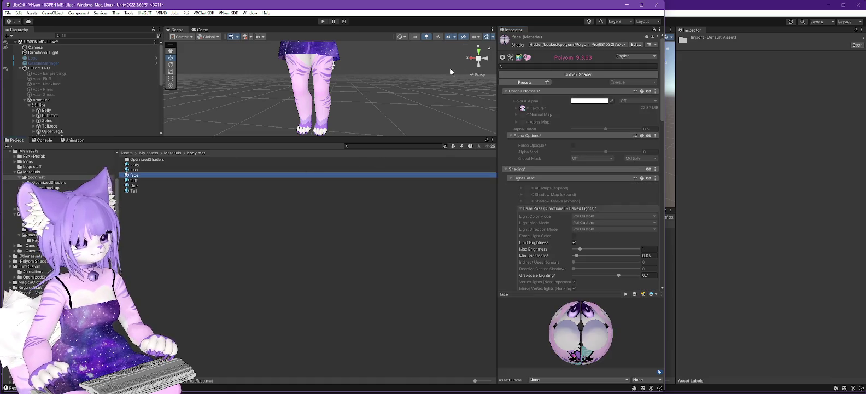
click(578, 74)
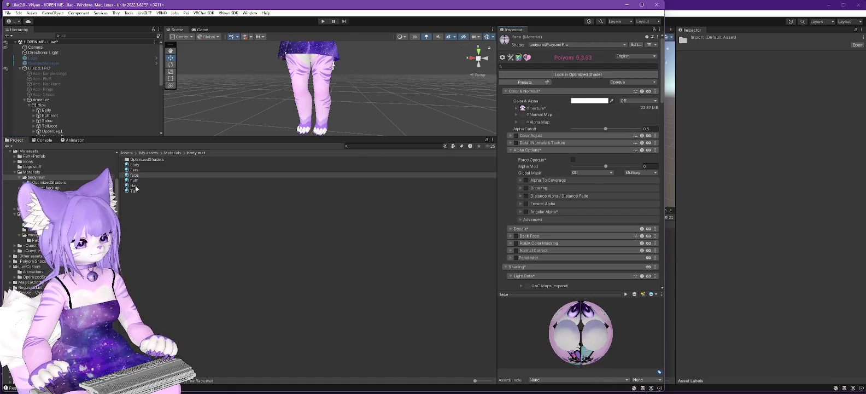
key(Down)
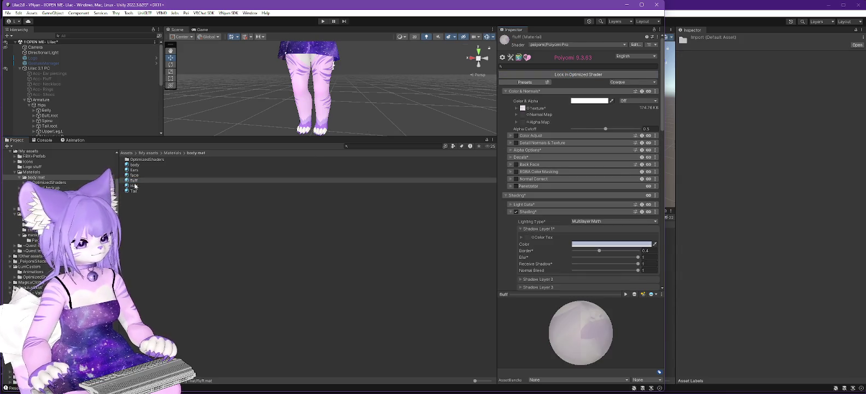
click(135, 186)
click(556, 75)
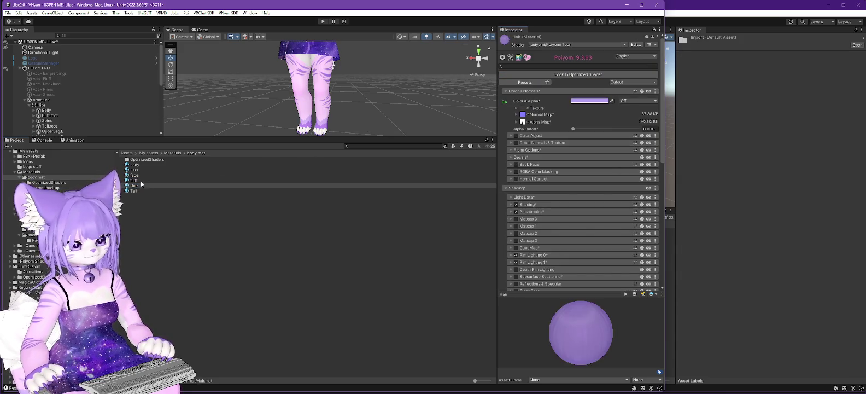
key(Down)
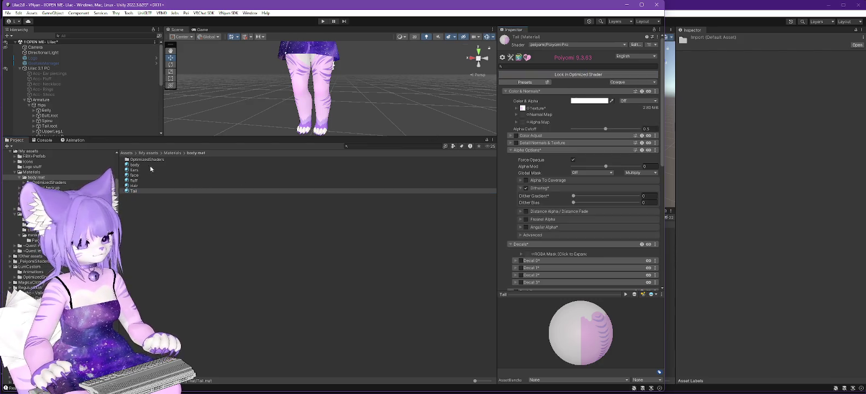
click(135, 164)
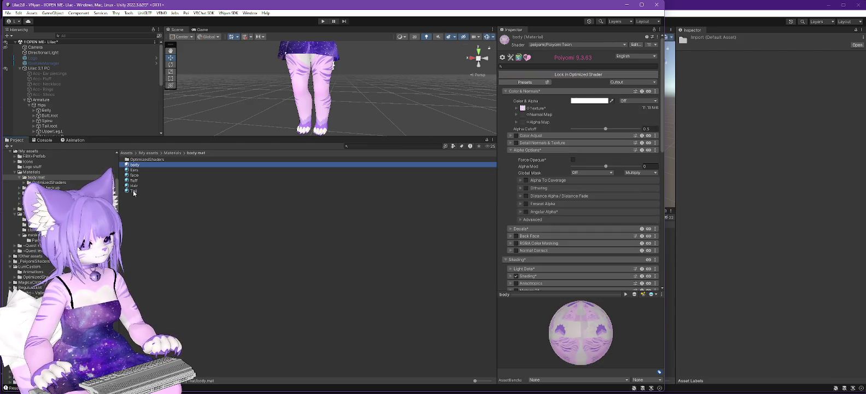
shift+click(134, 192)
Start a package export of the selected materials, keeping dependencies and scripts included.
right_click(135, 191)
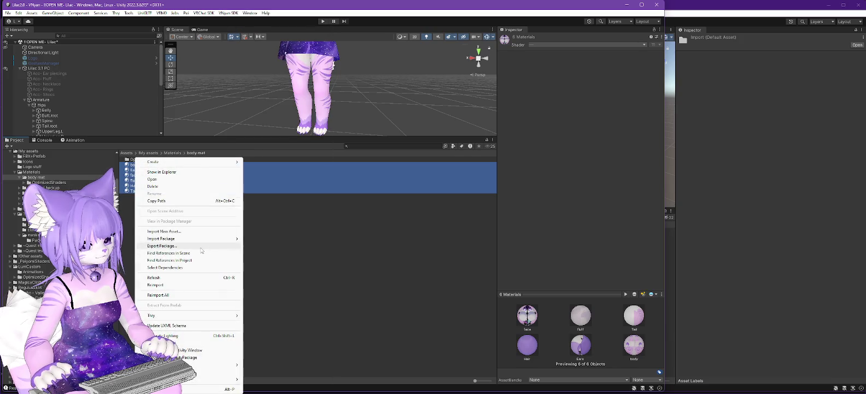
click(202, 247)
scroll(244, 309, down, 2)
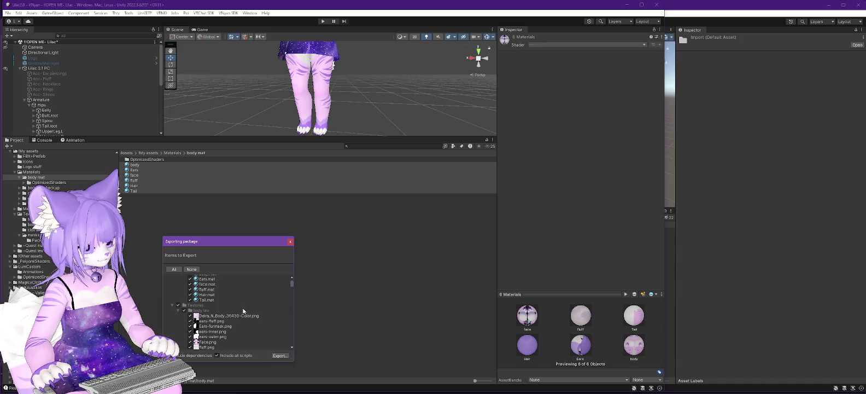
scroll(242, 307, up, 2)
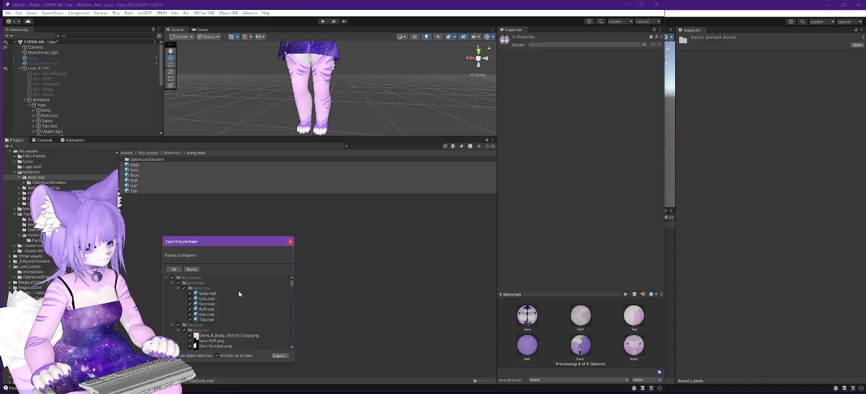
scroll(237, 293, down, 2)
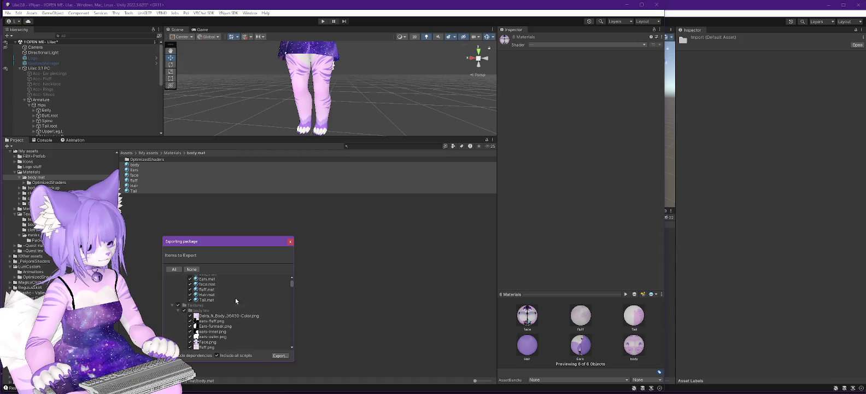
click(166, 355)
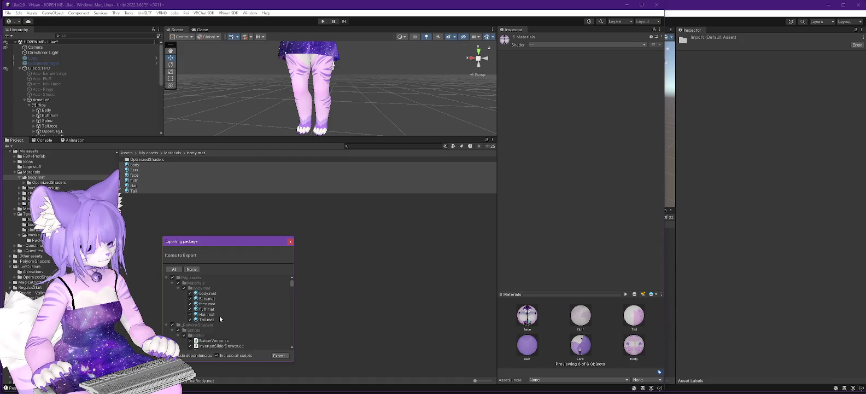
click(166, 355)
click(226, 357)
scroll(249, 314, down, 5)
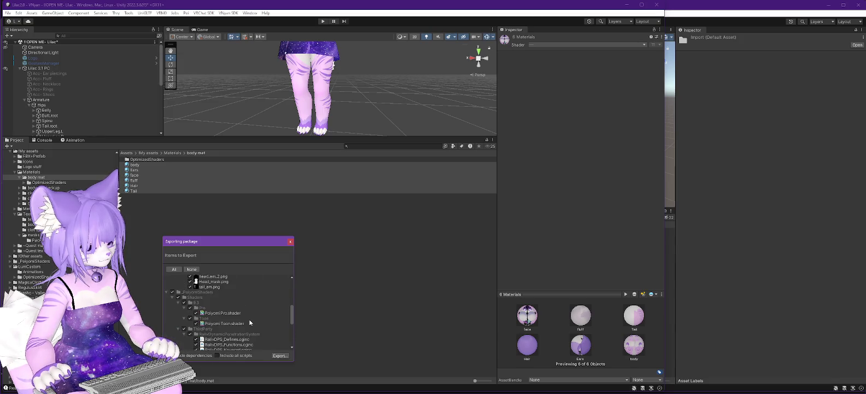
click(227, 356)
Collapse the _PoiyomiShaders, LumiCustom, MagicaCloth2, UniGLTF, VNyan, VRM, VRMShaders and VSFStubs folders.
scroll(230, 318, down, 3)
click(166, 312)
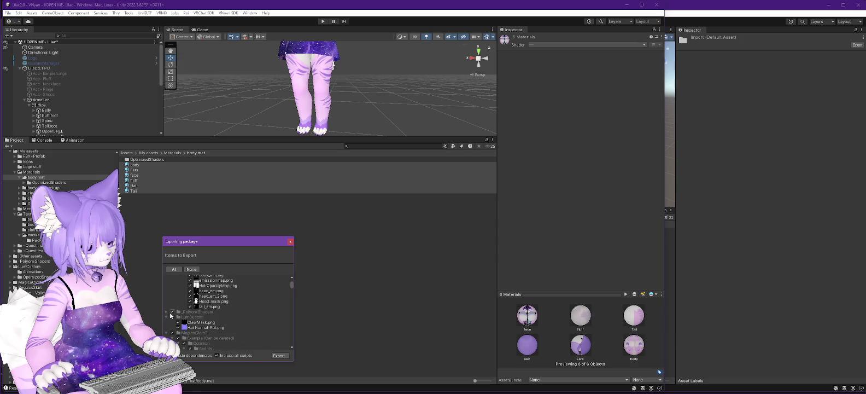
click(167, 317)
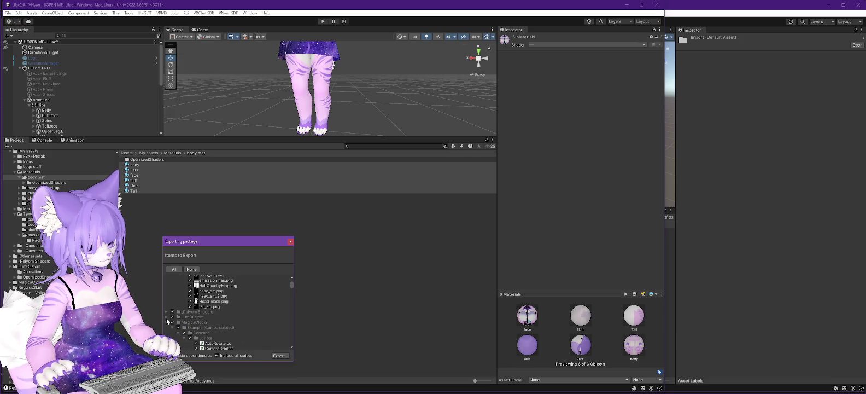
click(167, 322)
click(167, 327)
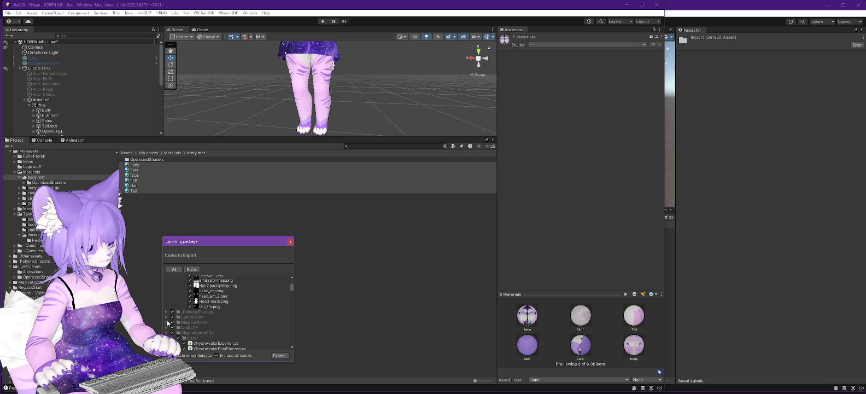
scroll(168, 323, down, 1)
click(167, 313)
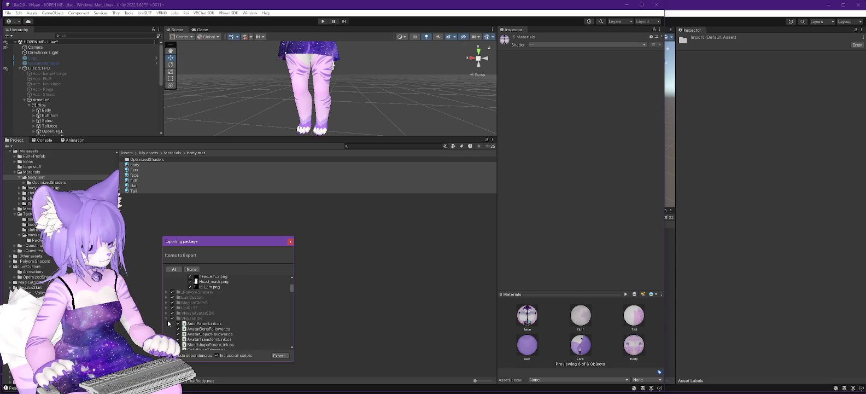
click(166, 318)
click(166, 323)
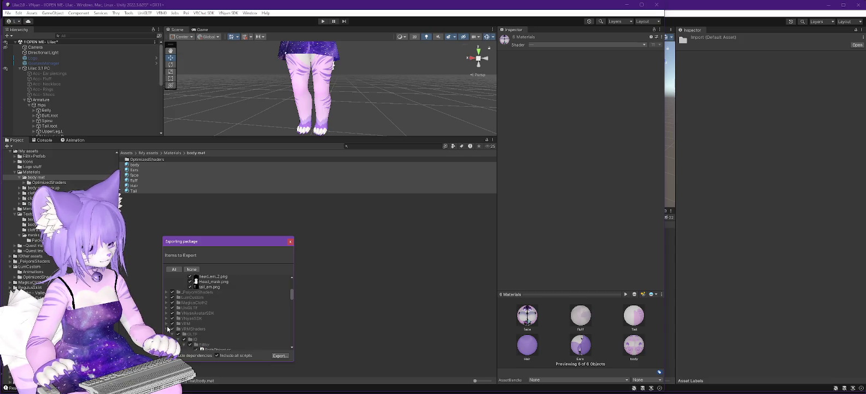
click(167, 329)
click(166, 334)
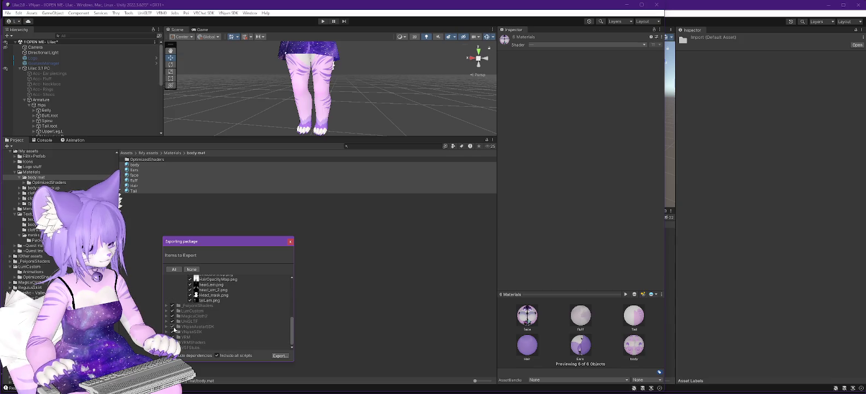
Exclude _PoiyomiShaders, LumiCustom, MagicaCloth2, UniGLTF, VNyanAvatarSDK, VNyanSDK and VRM from the package.
click(172, 305)
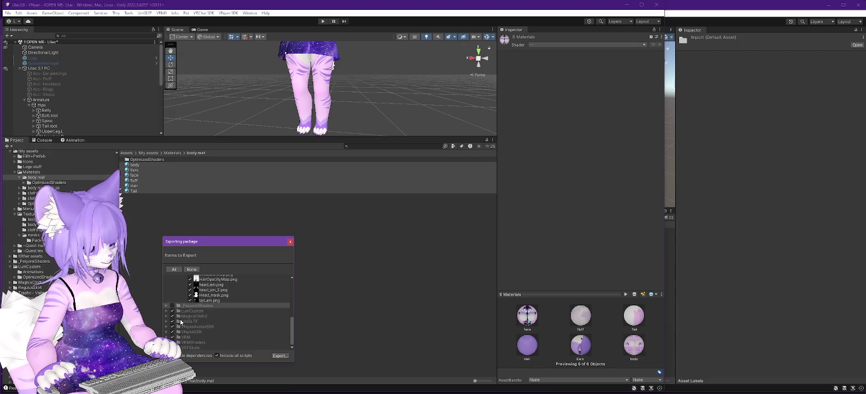
click(173, 310)
click(173, 316)
click(173, 321)
click(172, 326)
click(172, 337)
click(173, 332)
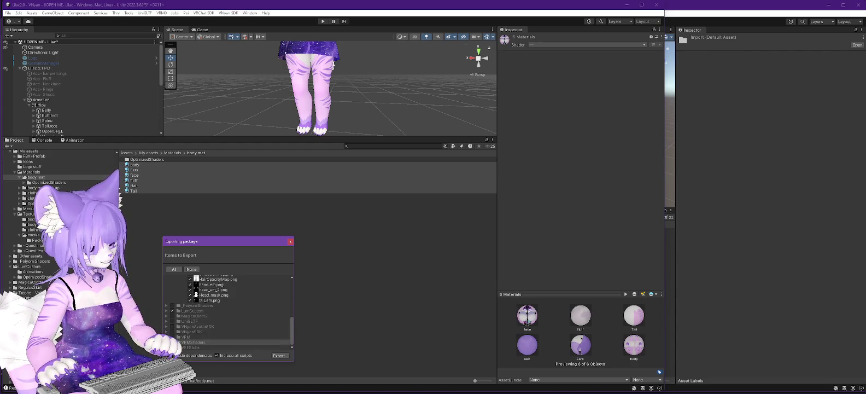
scroll(247, 330, up, 10)
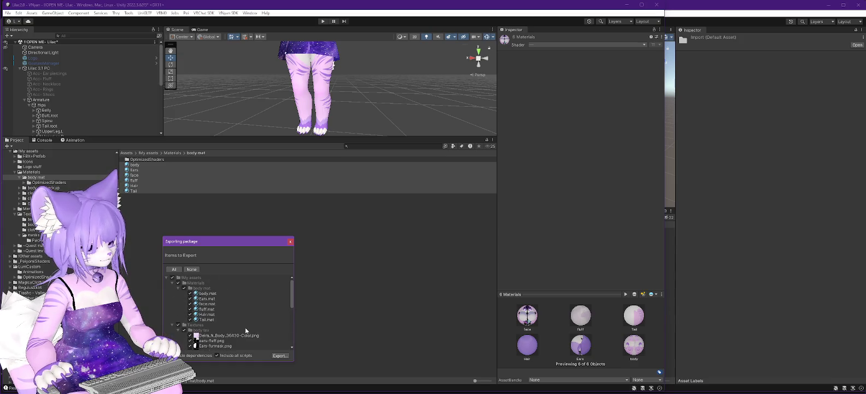
scroll(251, 314, down, 1)
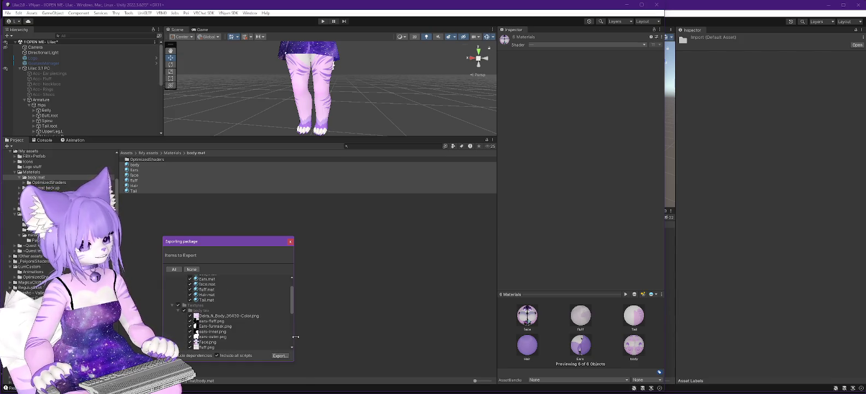
scroll(236, 317, up, 2)
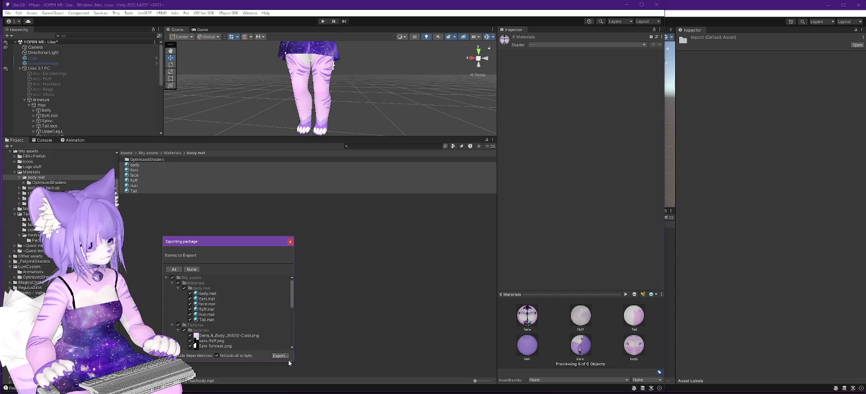
Save the export over Lilac Materials.unitypackage in D:\Data\VRC, then switch to Lilac 2.5.
click(283, 358)
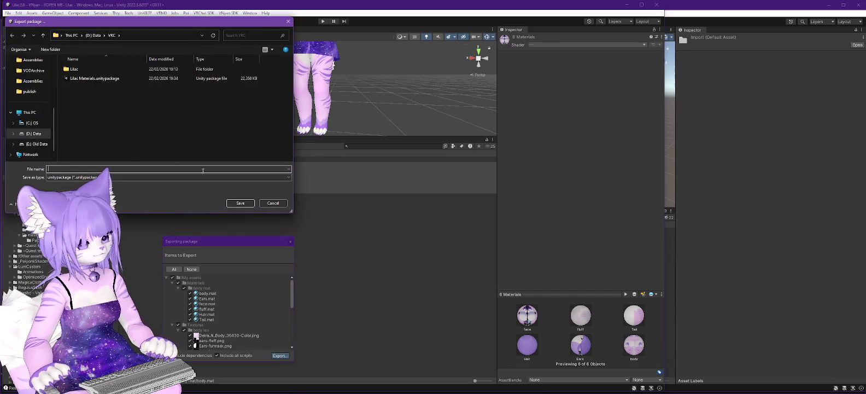
double_click(93, 78)
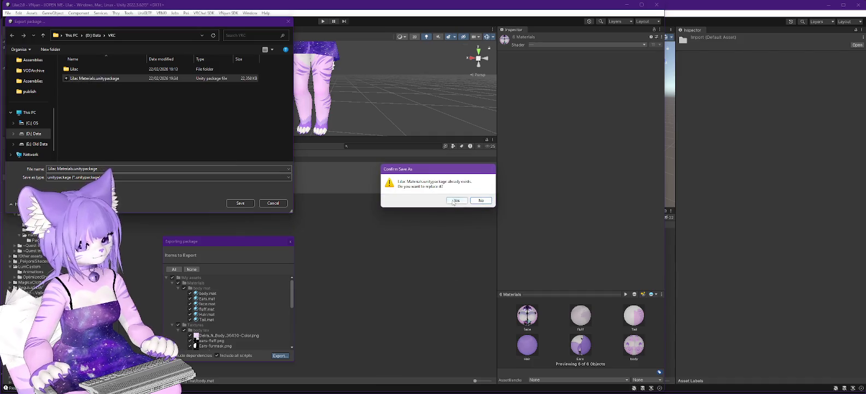
click(456, 200)
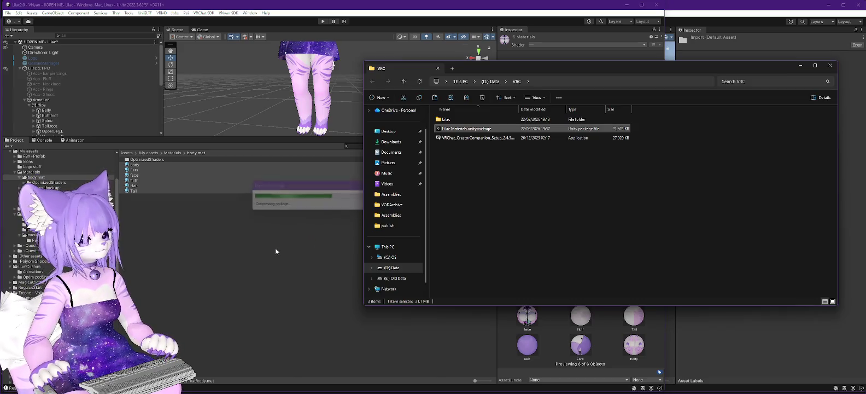
click(262, 255)
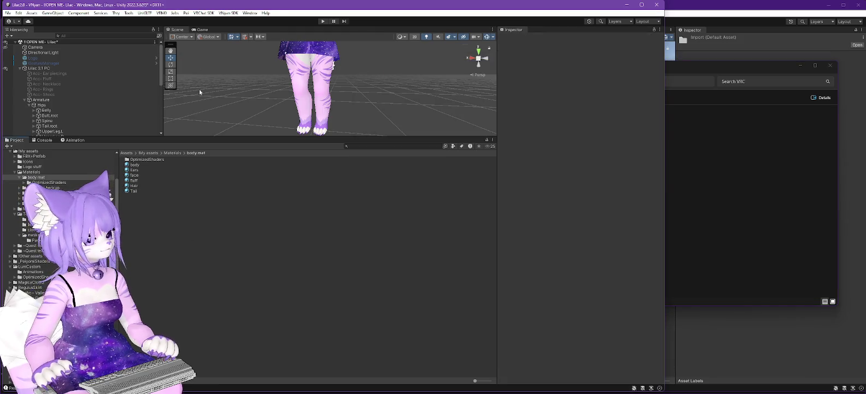
click(657, 4)
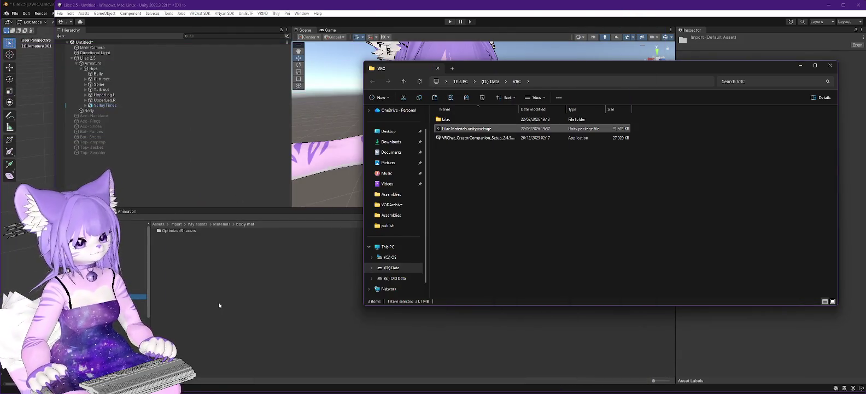
Delete the imported folders from Lilac 2.5's Import folder and dismiss the Cannot Delete warning.
click(504, 6)
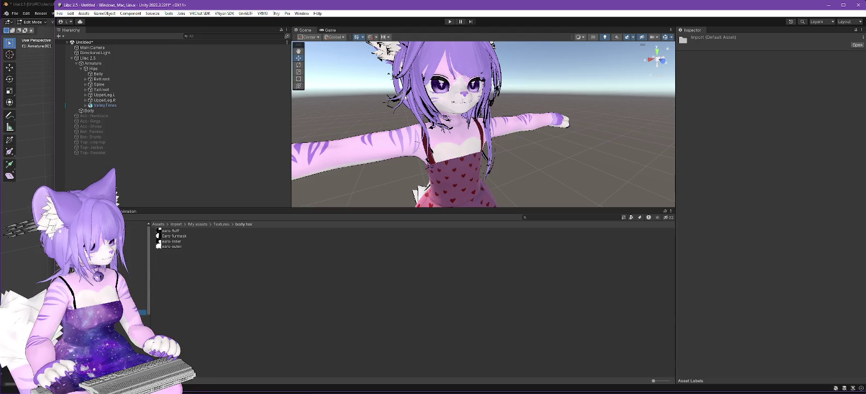
shift+click(140, 285)
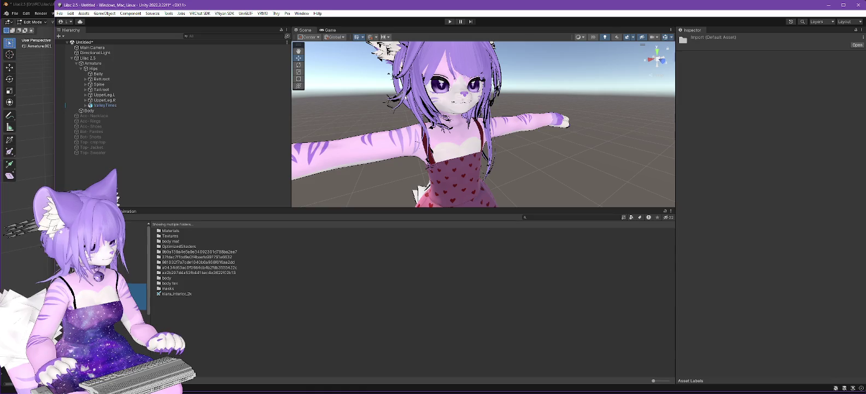
right_click(84, 285)
click(114, 79)
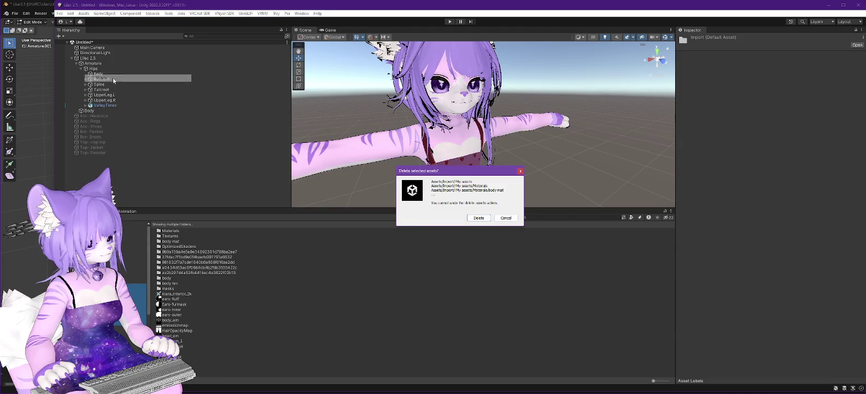
click(479, 219)
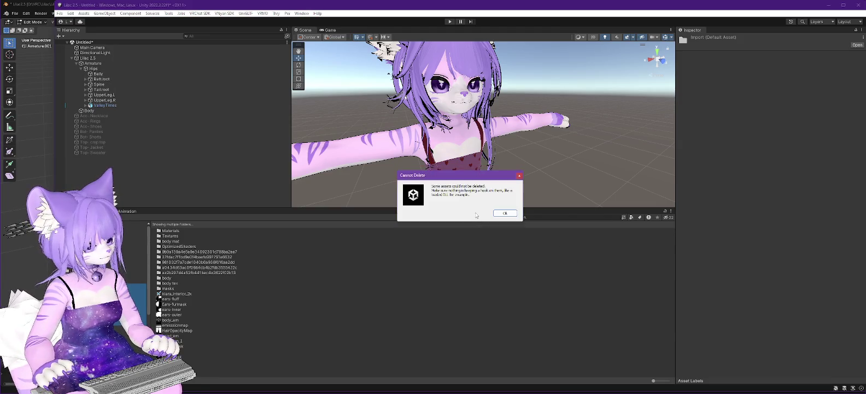
click(509, 216)
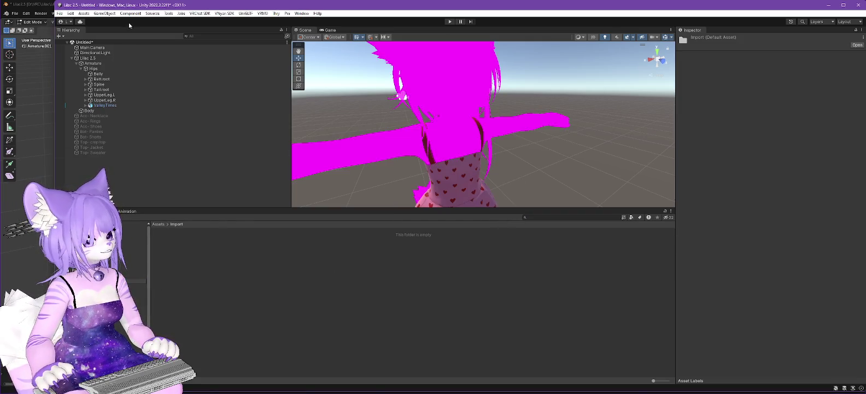
click(110, 317)
click(134, 281)
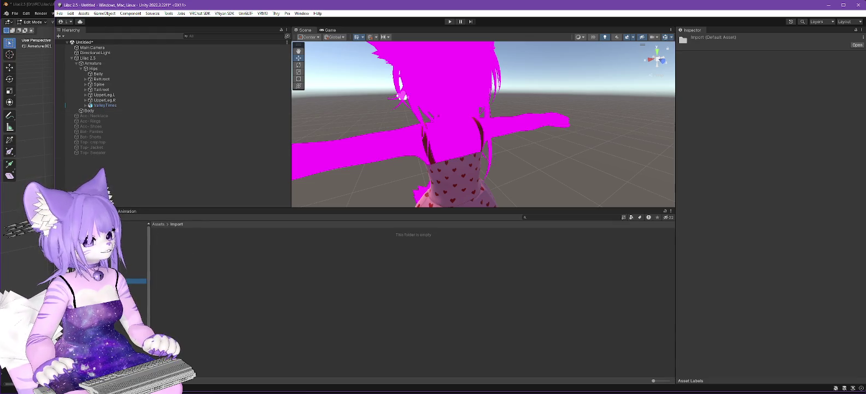
click(84, 13)
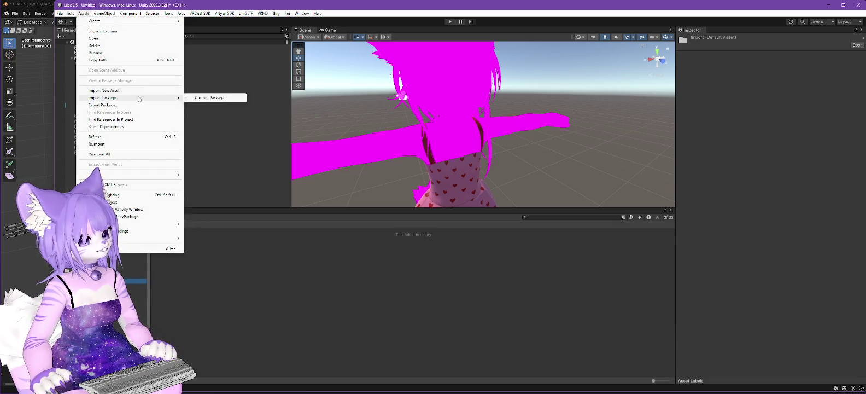
Import the Lilac Materials custom package with all of its assets.
mouse_move(131, 98)
click(218, 100)
double_click(134, 79)
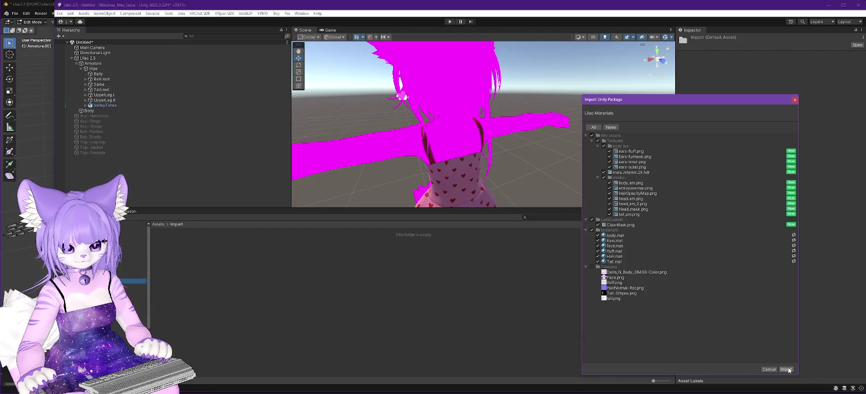
click(786, 369)
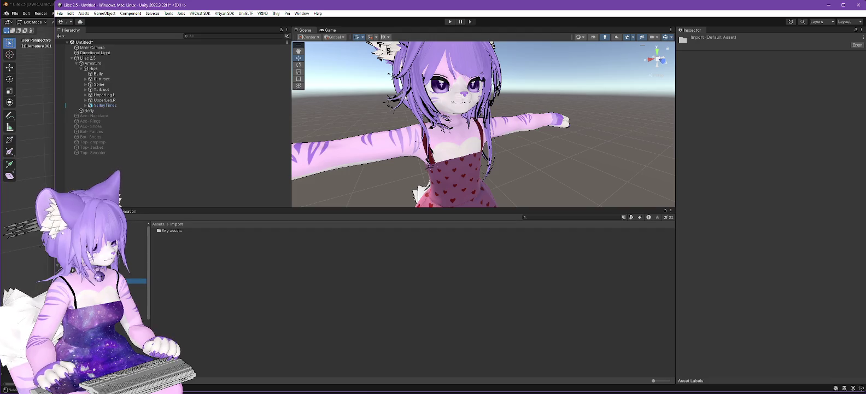
Select all six materials, body through Tail, in the Materials folder and delete them.
click(143, 313)
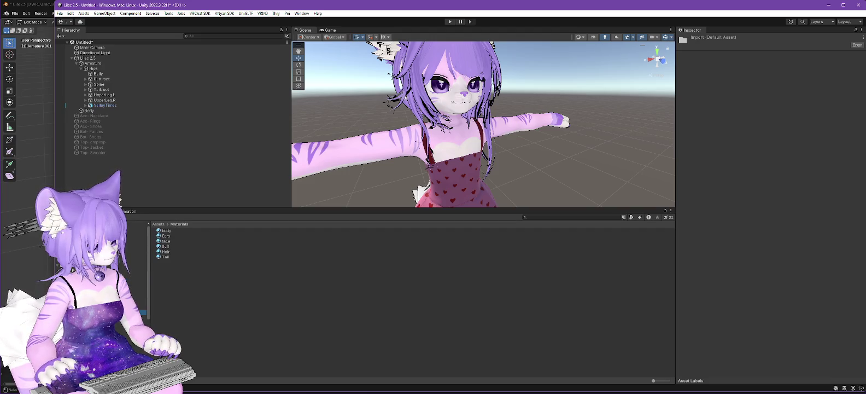
click(169, 231)
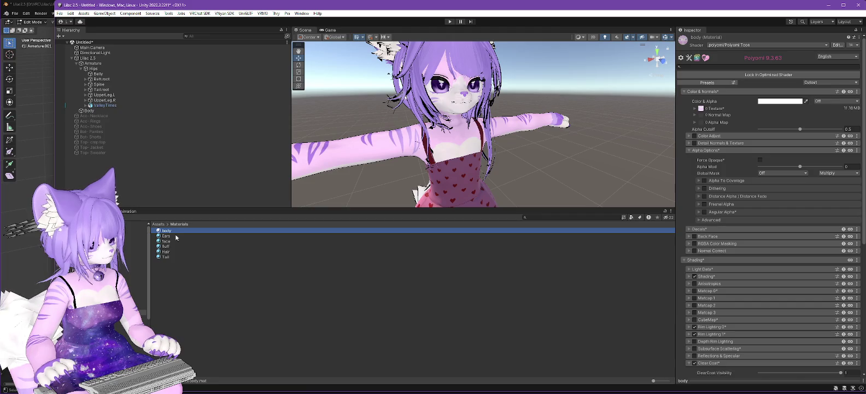
shift+click(163, 256)
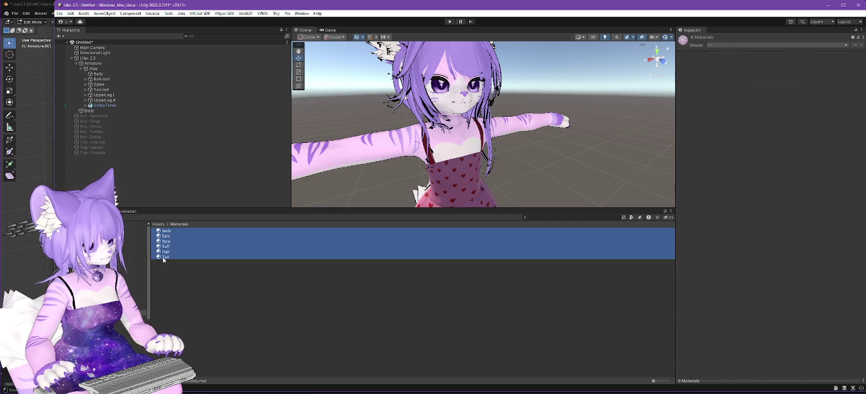
right_click(163, 256)
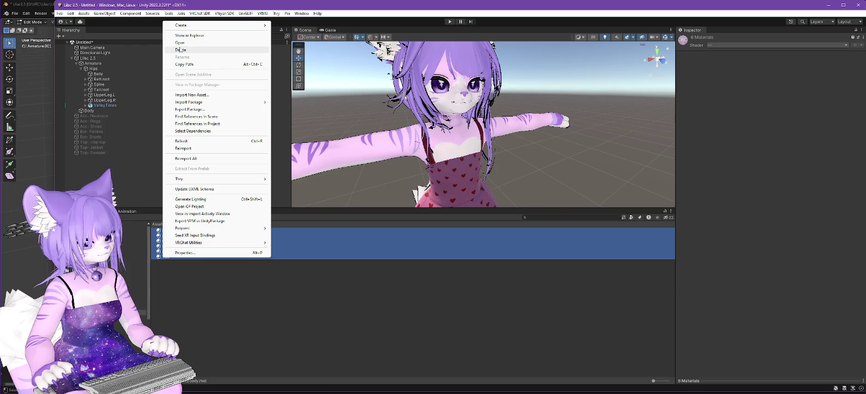
click(186, 50)
click(471, 219)
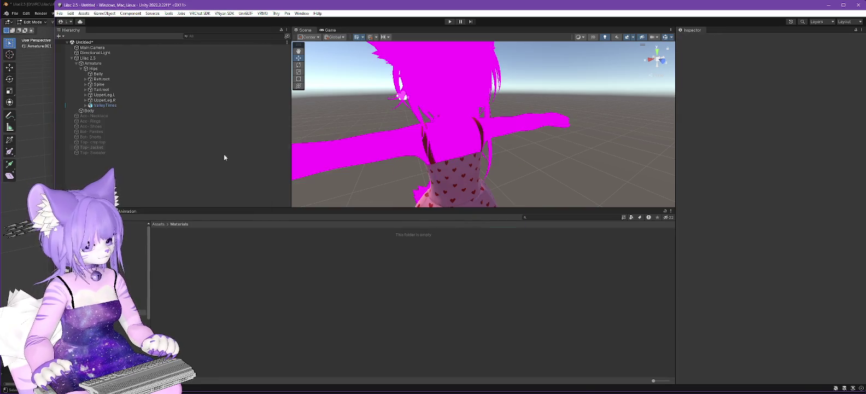
Import Lilac Materials.unitypackage again, bringing in the six body mat materials and textures.
click(84, 13)
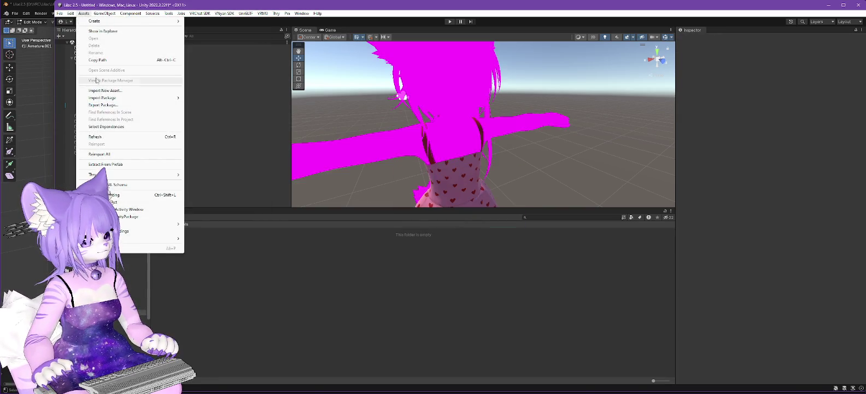
mouse_move(109, 97)
click(219, 97)
double_click(147, 78)
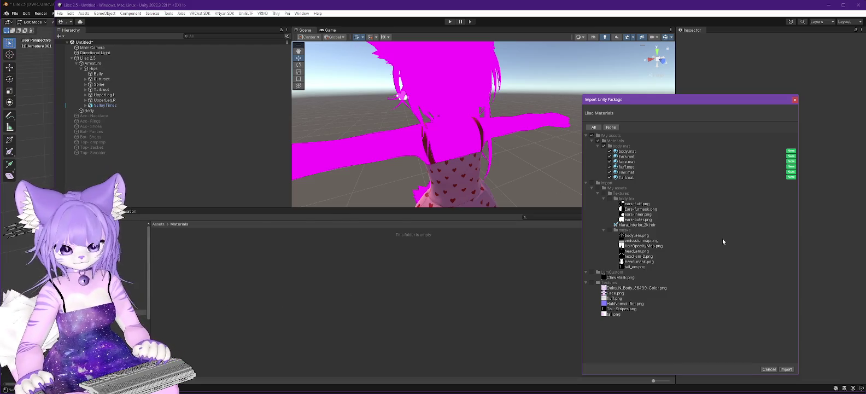
click(786, 369)
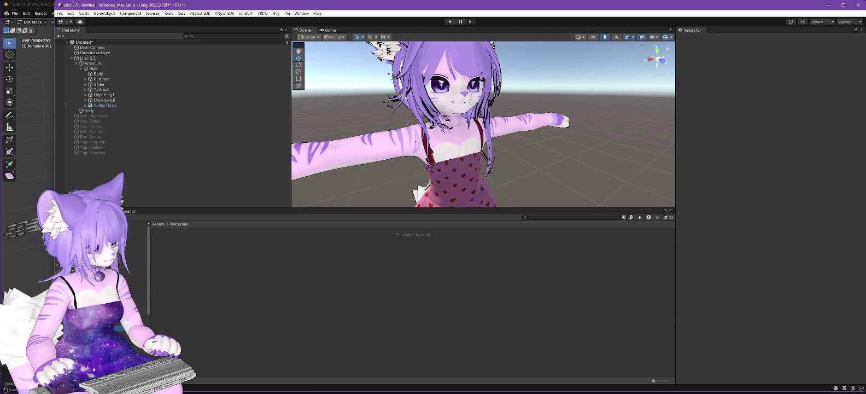
Delete the leftover folder from the assets.
right_click(84, 270)
click(115, 64)
click(480, 215)
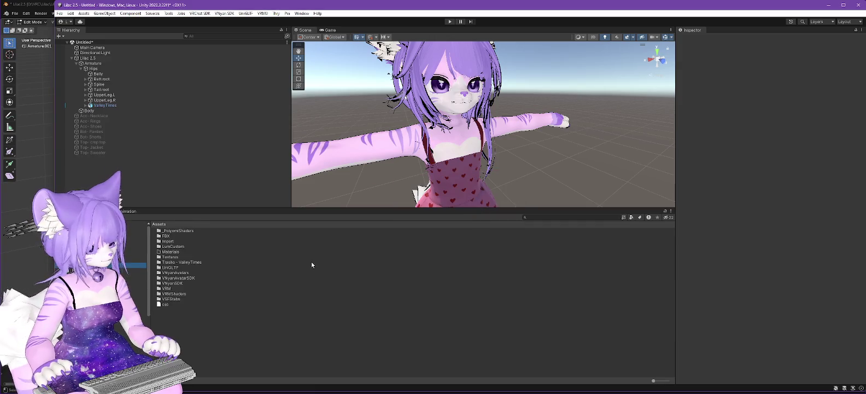
Lock the face material from the body mat folder into an optimized Poiyomi shader.
click(136, 296)
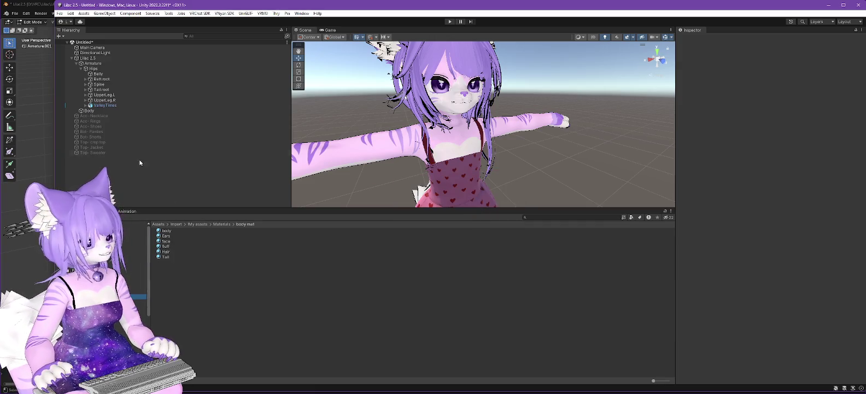
click(88, 111)
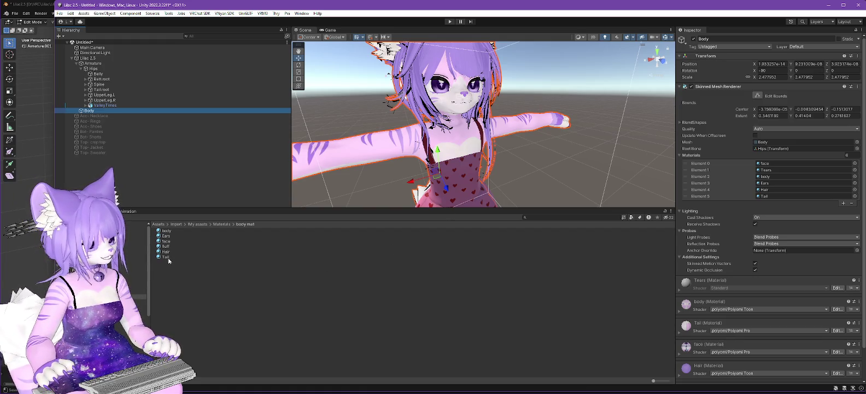
mouse_move(166, 241)
mouse_down()
mouse_move(766, 183)
mouse_move(770, 164)
mouse_up()
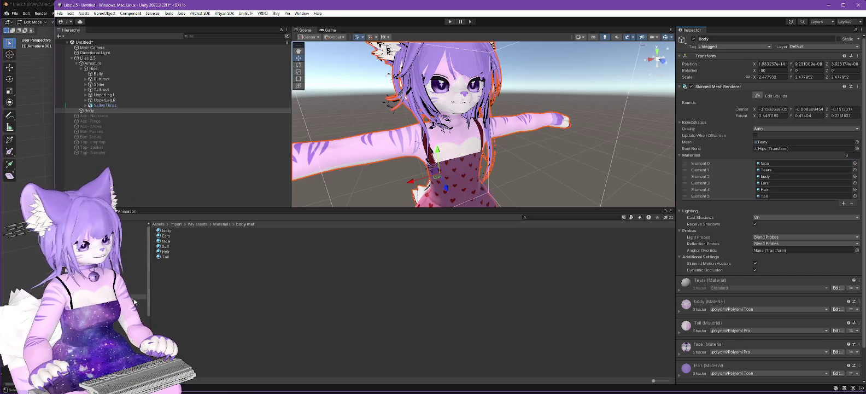
click(168, 241)
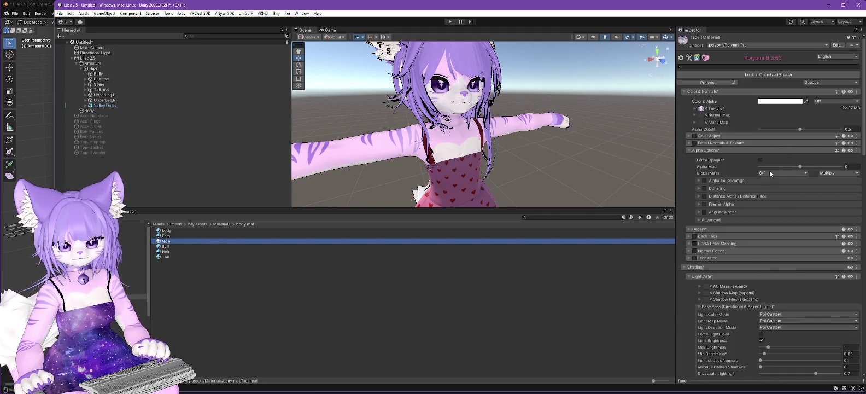
scroll(774, 263, down, 10)
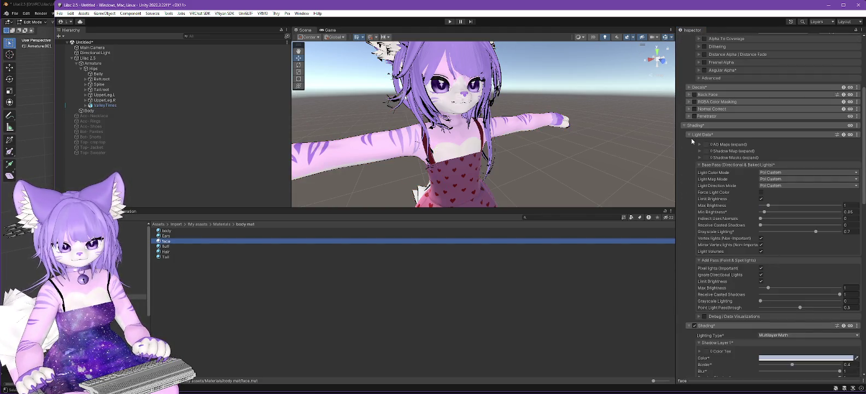
click(683, 126)
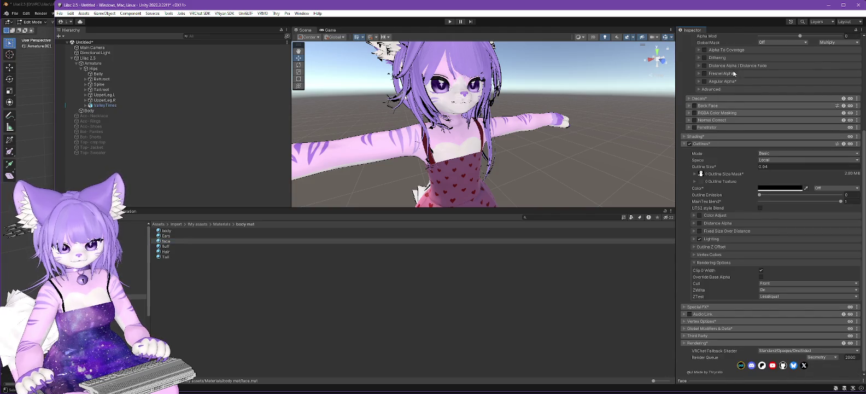
scroll(757, 146, up, 5)
scroll(757, 146, up, 5)
click(759, 69)
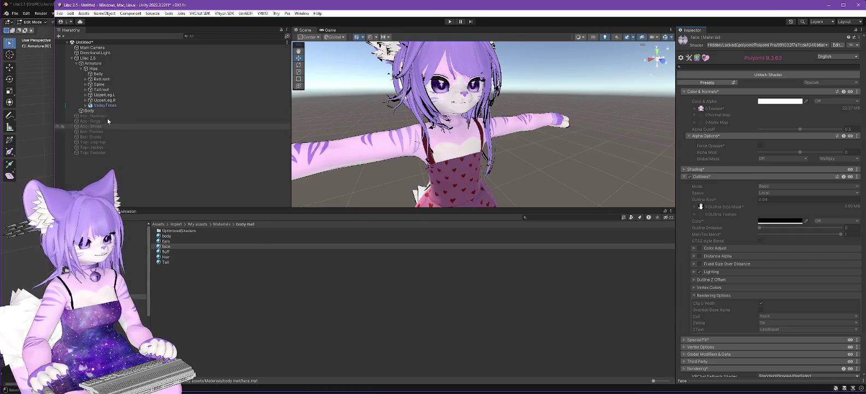
Lock the Hair material into an optimized Poiyomi shader as well.
click(88, 111)
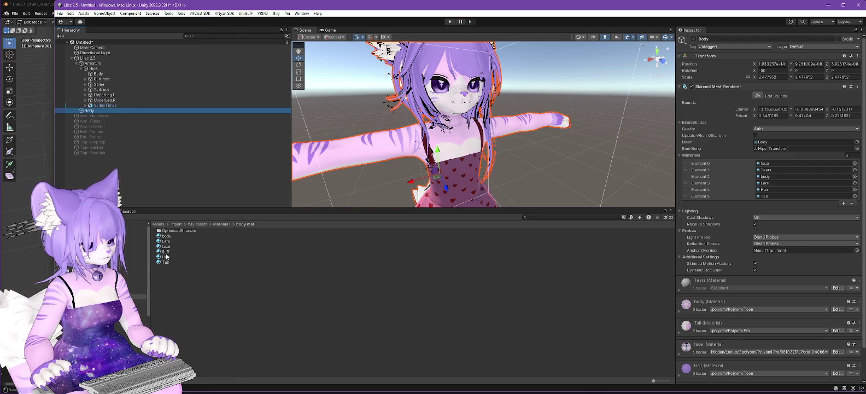
drag(166, 257, 774, 193)
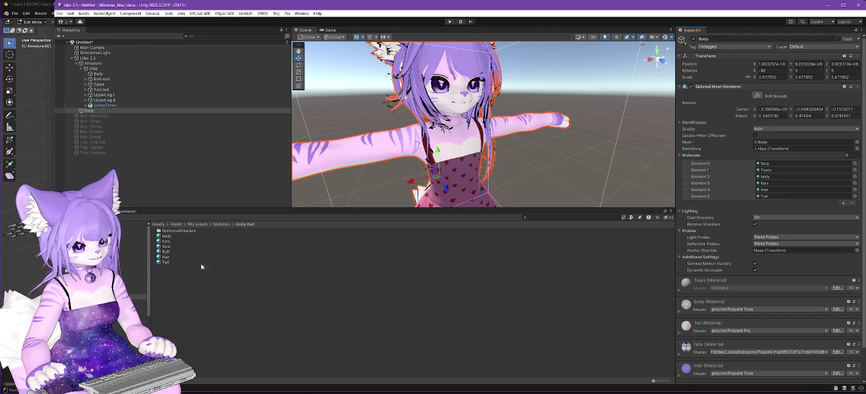
click(166, 256)
click(777, 72)
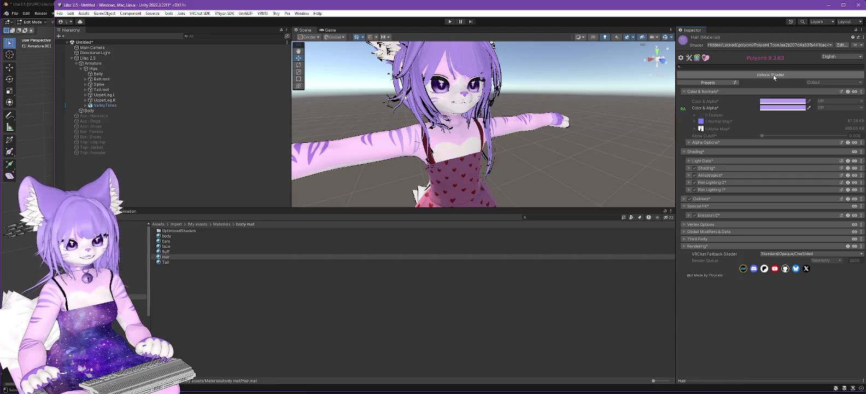
Unlock the face material's shader for editing.
scroll(426, 89, up, 5)
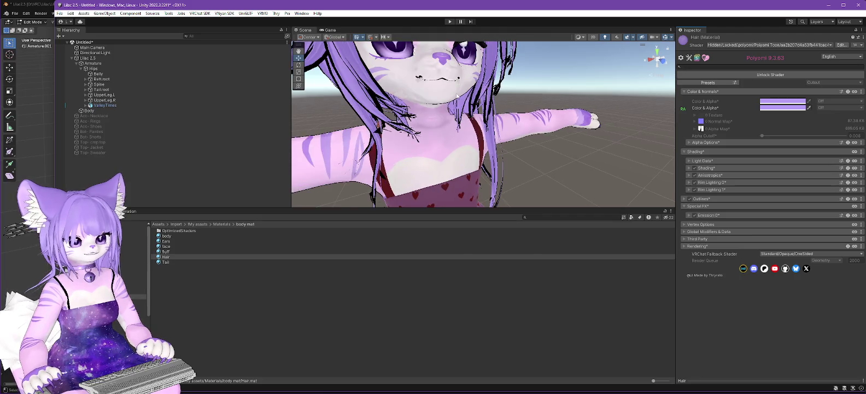
scroll(425, 89, down, 2)
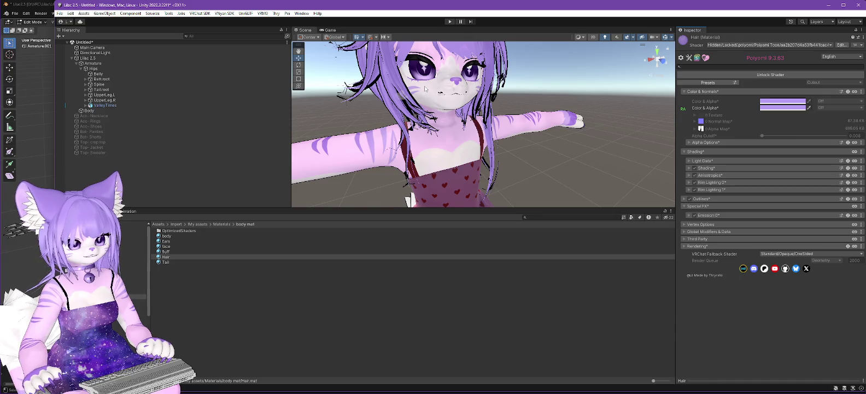
scroll(425, 89, down, 1)
scroll(435, 85, up, 3)
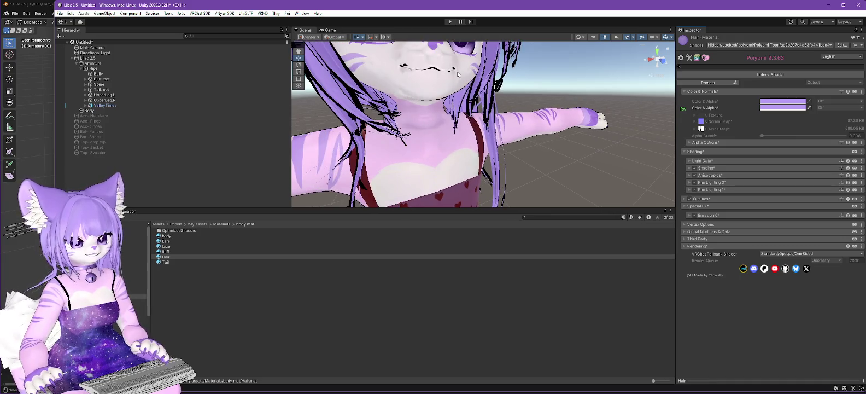
drag(422, 116, 424, 130)
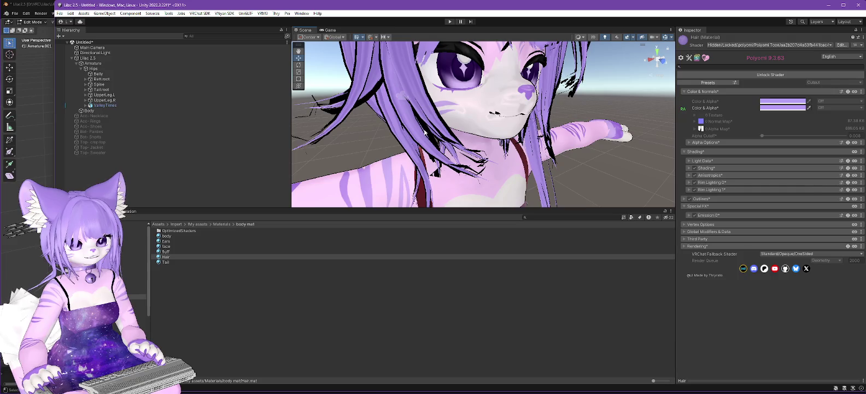
click(170, 247)
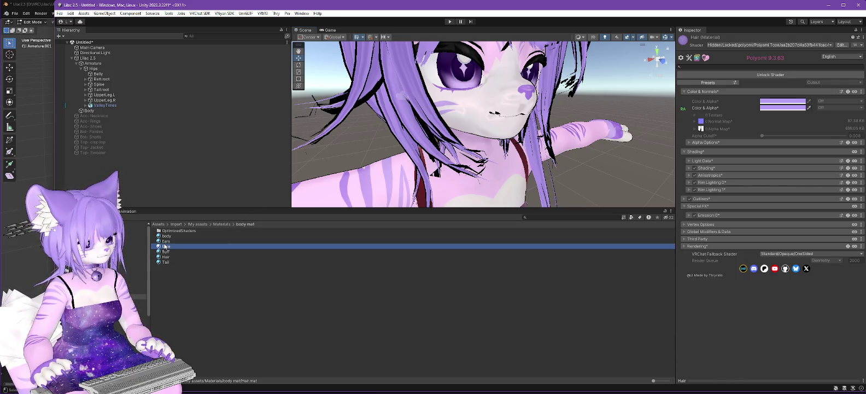
click(769, 74)
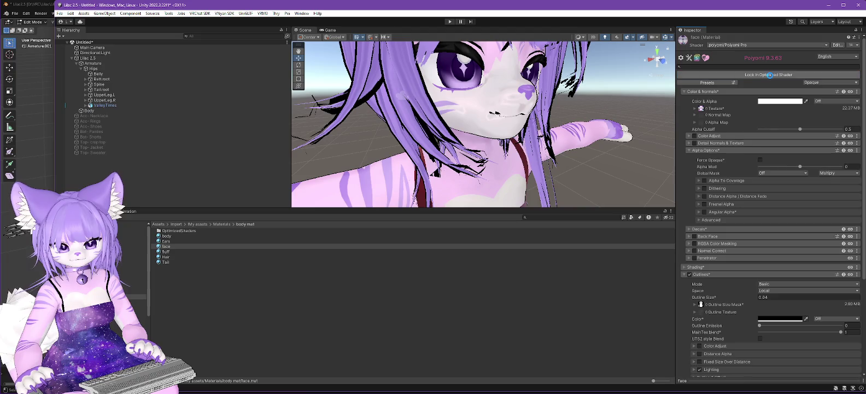
Collapse the face material's Light Data and Shading sections to reach the rim lighting options.
scroll(772, 246, down, 3)
scroll(771, 252, down, 2)
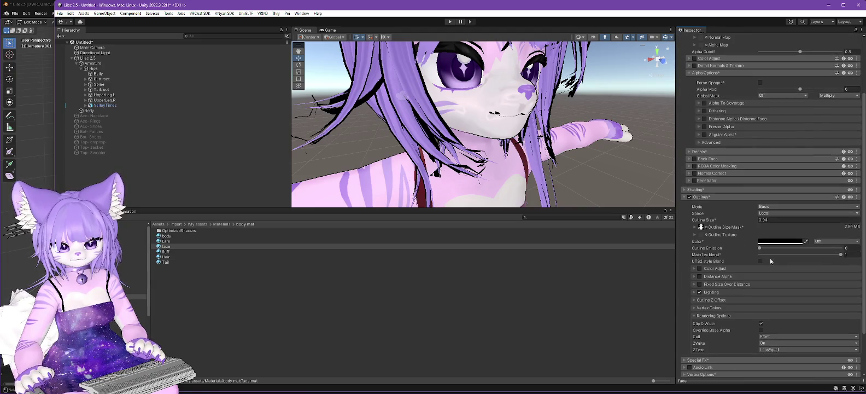
click(686, 191)
scroll(750, 256, down, 4)
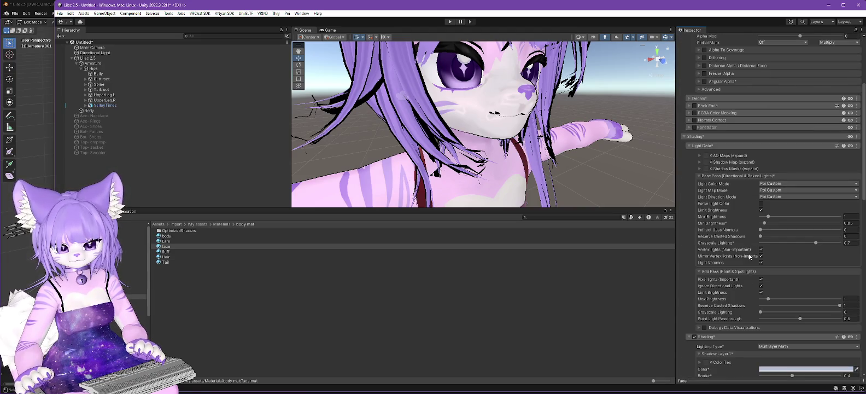
click(690, 146)
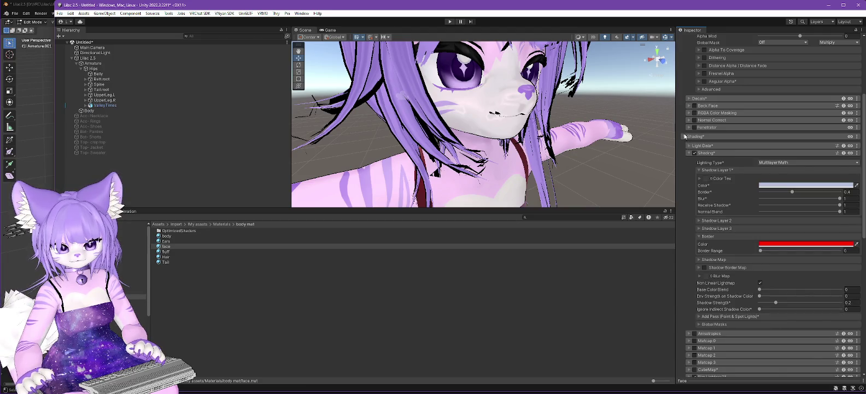
click(685, 136)
scroll(736, 161, up, 10)
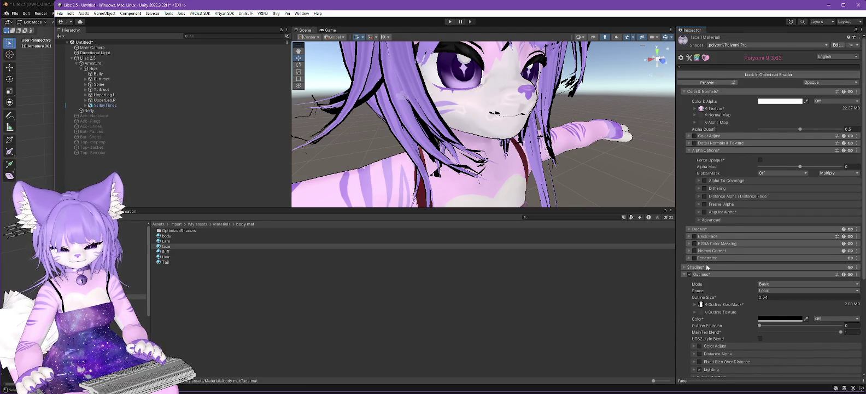
click(683, 267)
Disable Rim Lighting 0 and Rim Lighting 1, then switch to the VNyan project window.
scroll(764, 236, down, 5)
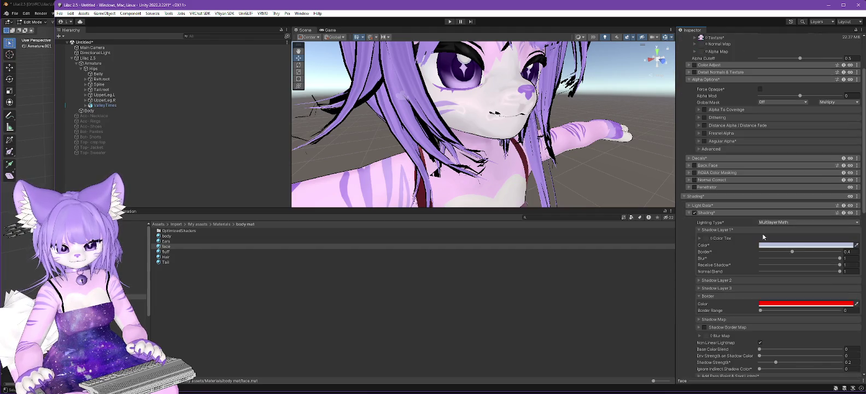
scroll(764, 236, down, 5)
scroll(758, 239, down, 9)
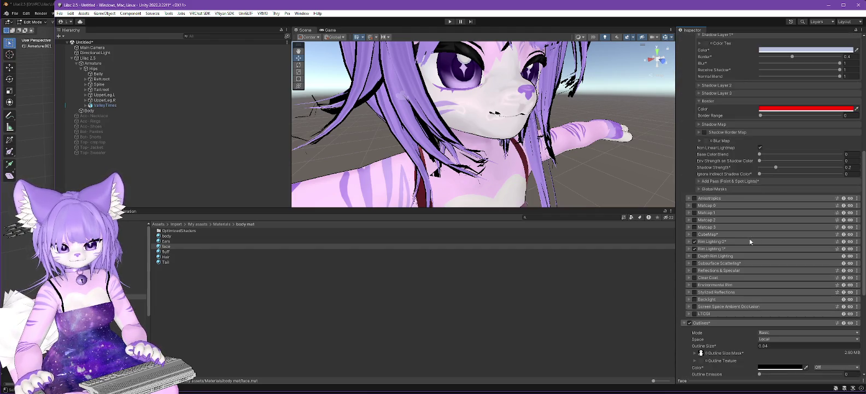
click(695, 241)
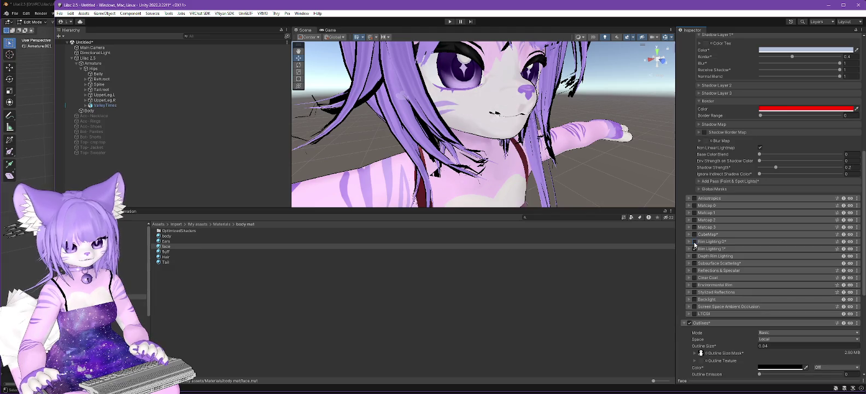
click(694, 249)
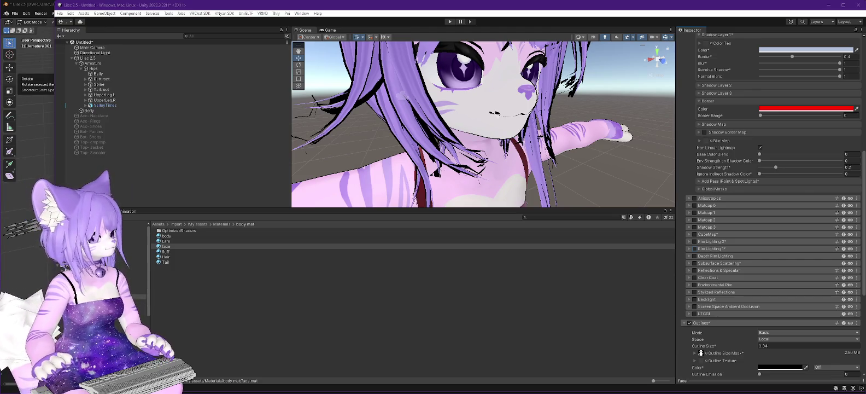
key(alt+Tab)
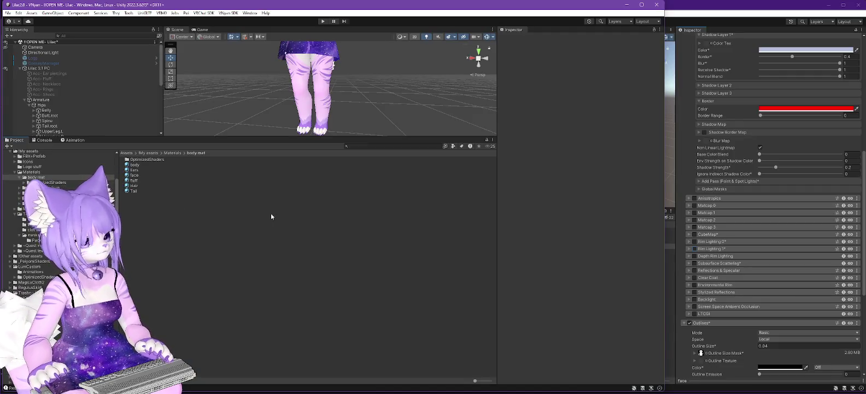
Review the VNyan project's face material, collapsing Light Data and Shading to see later sections.
click(134, 176)
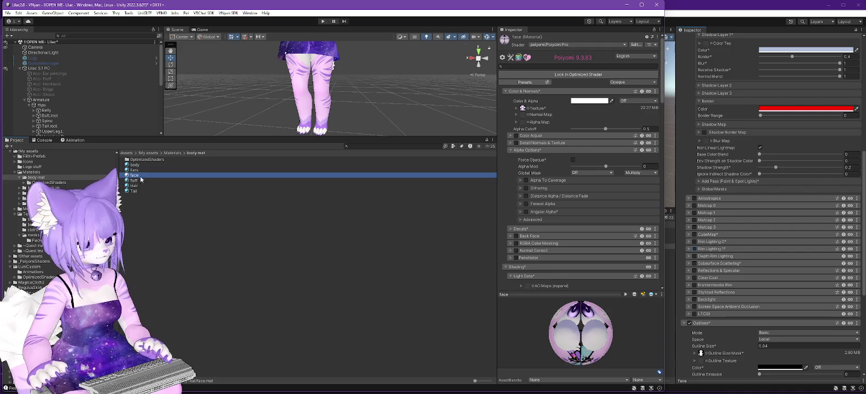
scroll(551, 186, down, 5)
scroll(551, 189, up, 3)
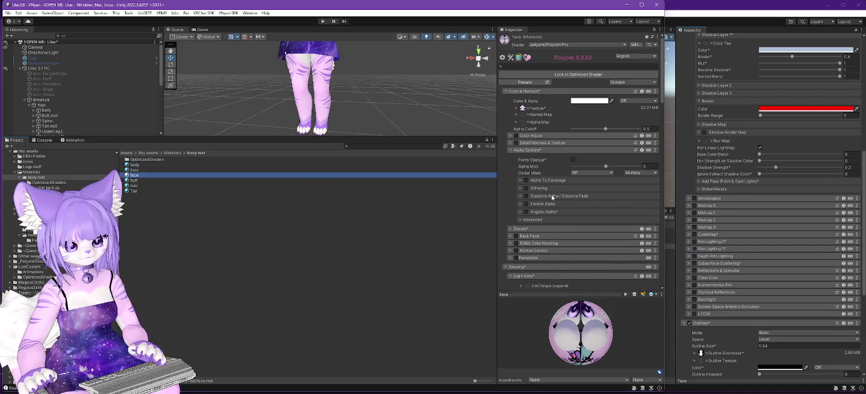
scroll(545, 157, down, 7)
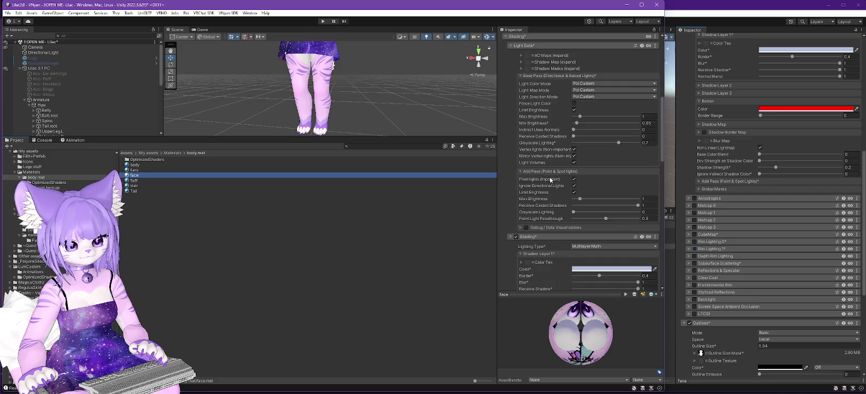
click(510, 117)
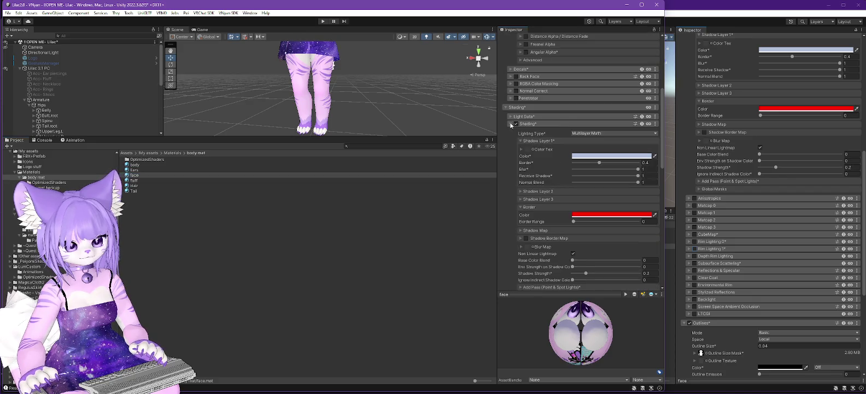
click(511, 124)
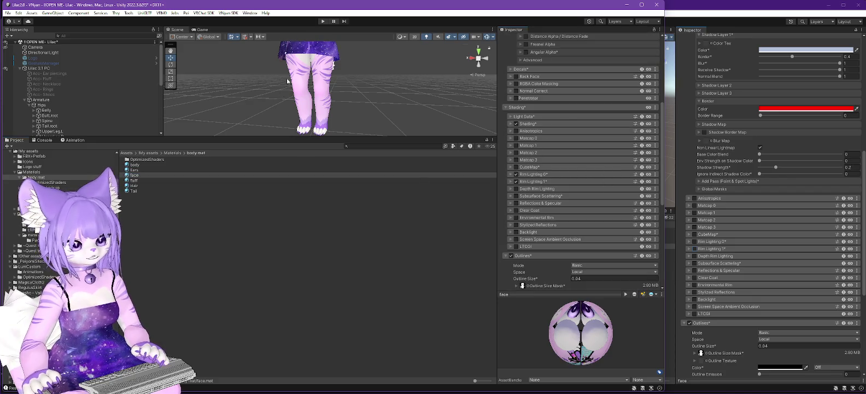
Frame and zoom in on the avatar's upper body, then return to the Lilac 2.5 window.
key(f)
scroll(328, 116, up, 5)
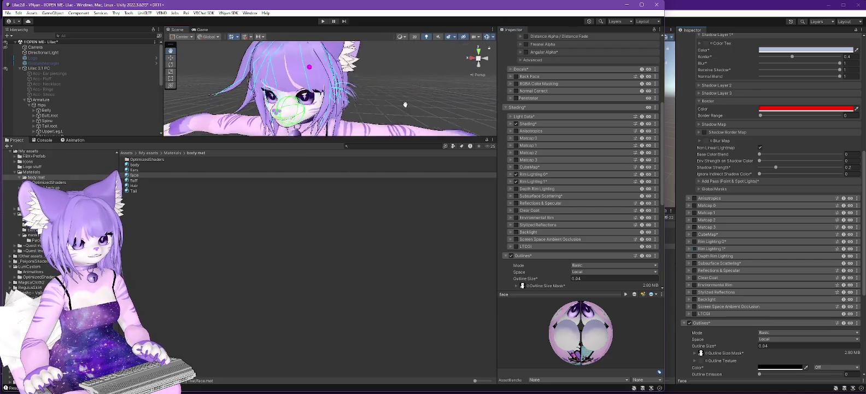
scroll(405, 104, up, 3)
mouse_move(405, 104)
mouse_down()
mouse_move(328, 107)
mouse_move(343, 229)
mouse_up()
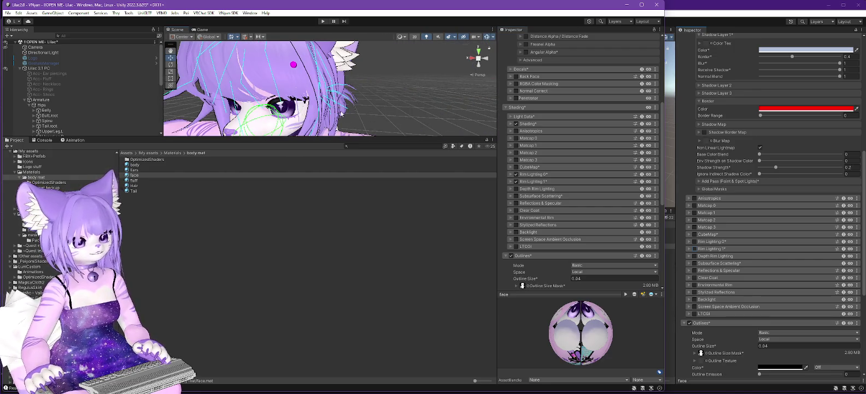
drag(329, 181, 356, 160)
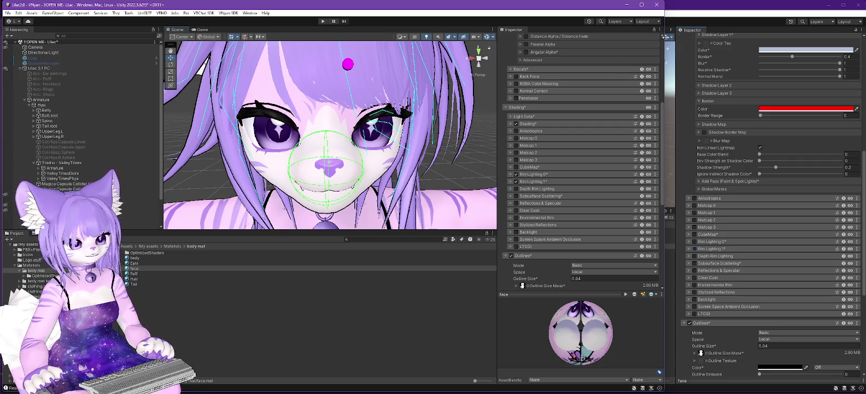
click(736, 8)
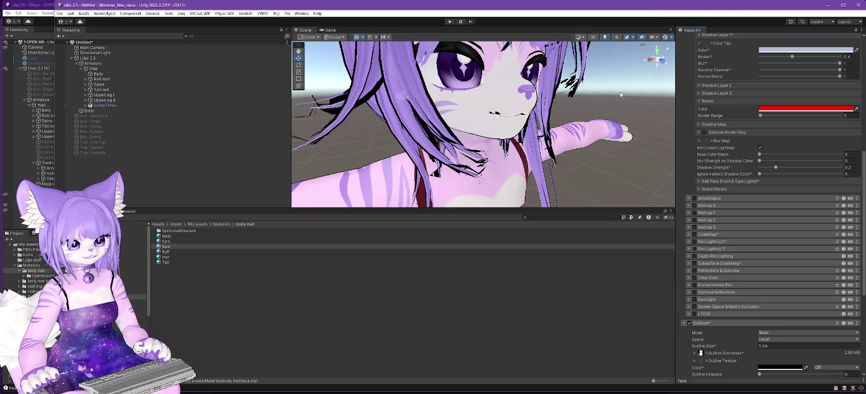
scroll(766, 306, down, 3)
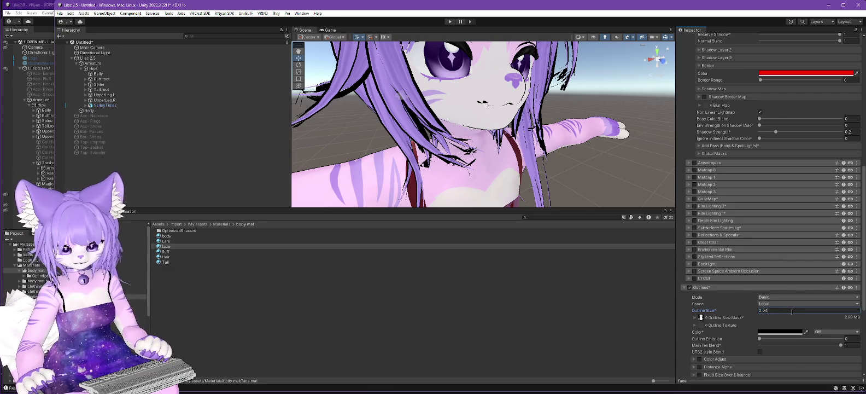
Set the face Outline Size to 0.01, briefly check Rim Lighting 0, then select the Hair material.
key(BackSpace)
text(1)
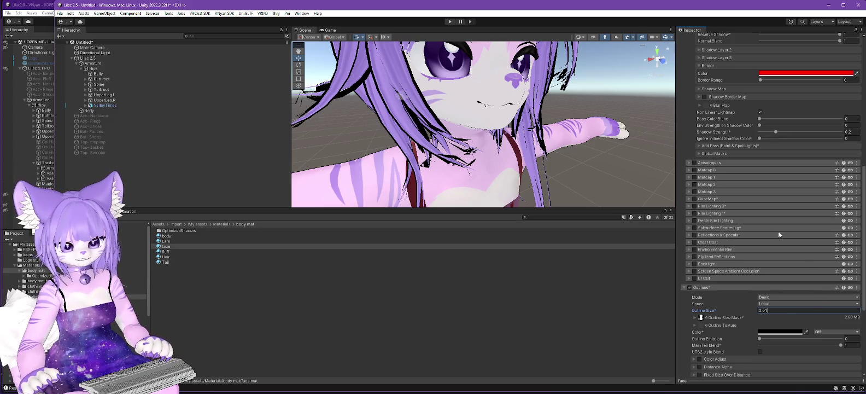
click(695, 206)
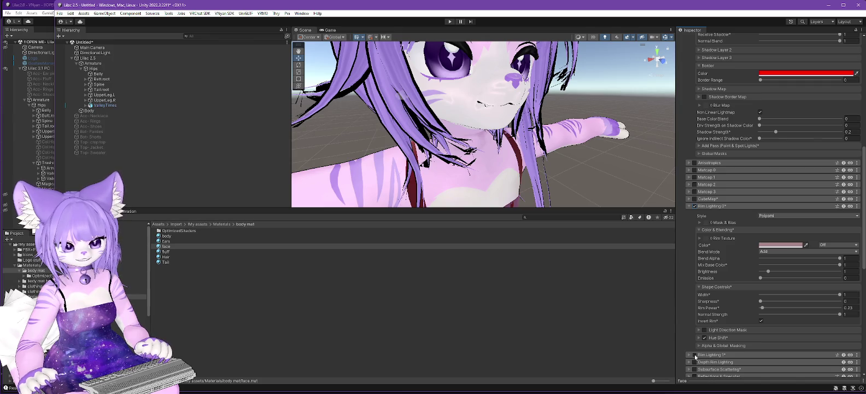
click(695, 206)
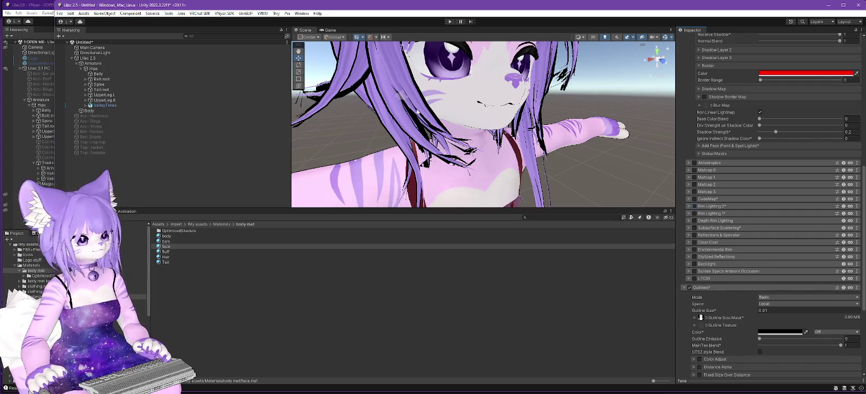
scroll(417, 111, down, 2)
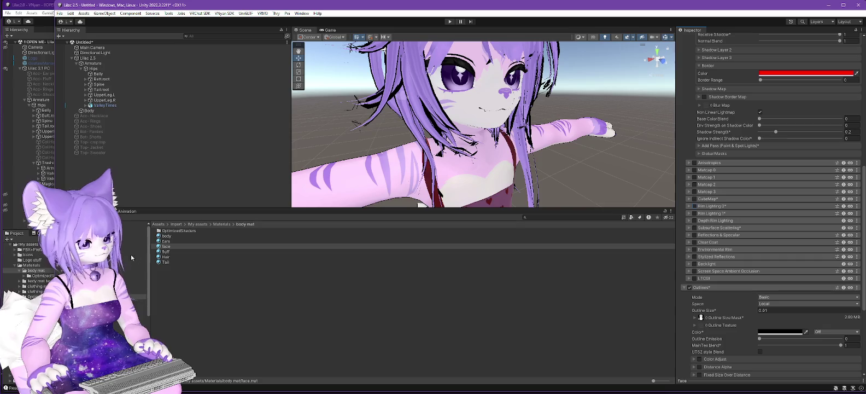
click(165, 257)
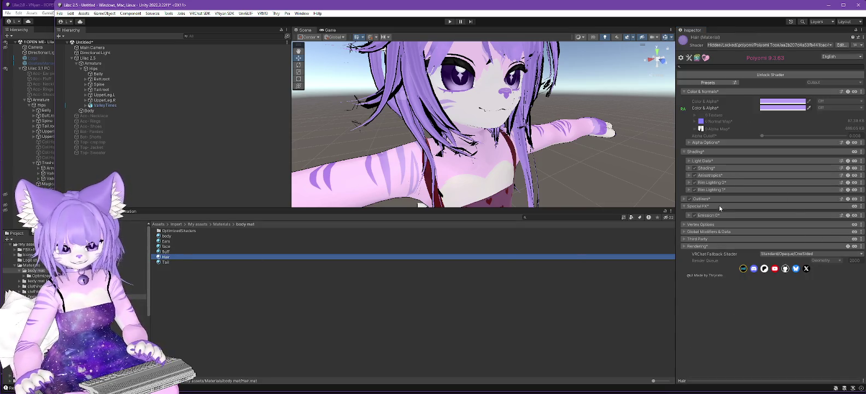
Unlock the Hair material's shader and change its Outline Size from 0.04 to 0.01.
click(745, 75)
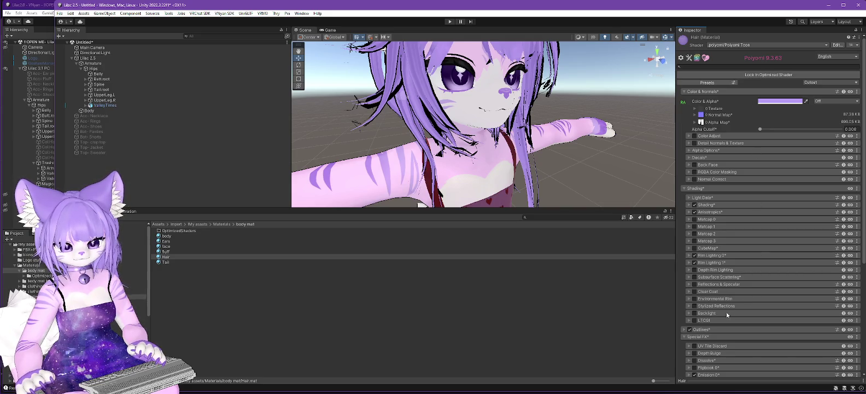
click(682, 330)
scroll(745, 286, down, 2)
click(767, 299)
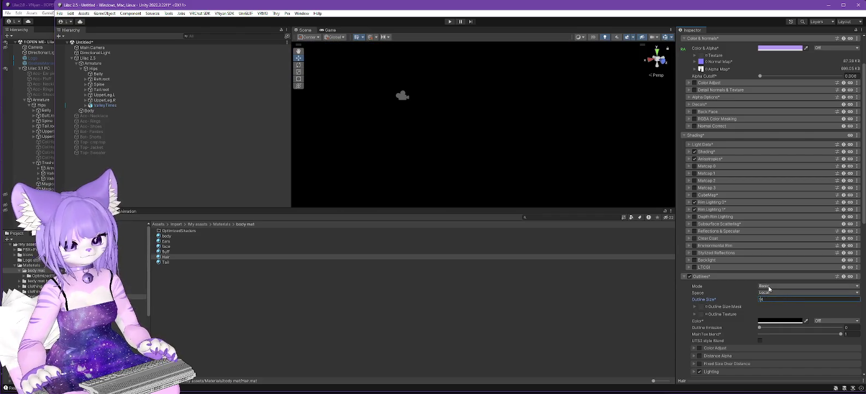
text(0)
key(BackSpace)
text(1)
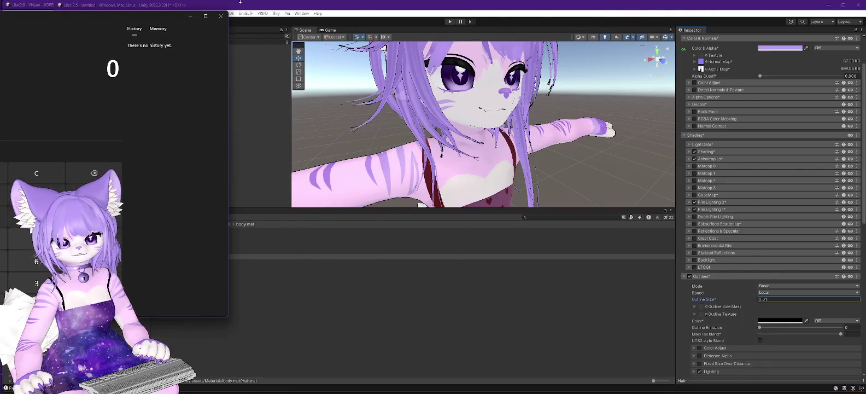
Compute 0.04 / 2.7 (about 0.0148) in Calculator, then return to the Hair Outline Size field.
mouse_move(69, 15)
mouse_down()
mouse_move(590, 73)
mouse_move(443, 110)
mouse_move(455, 22)
mouse_move(258, 99)
mouse_up()
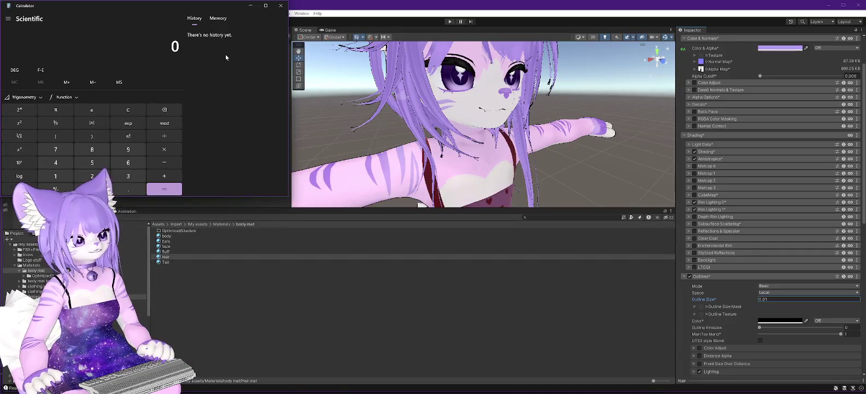
text(.04/)
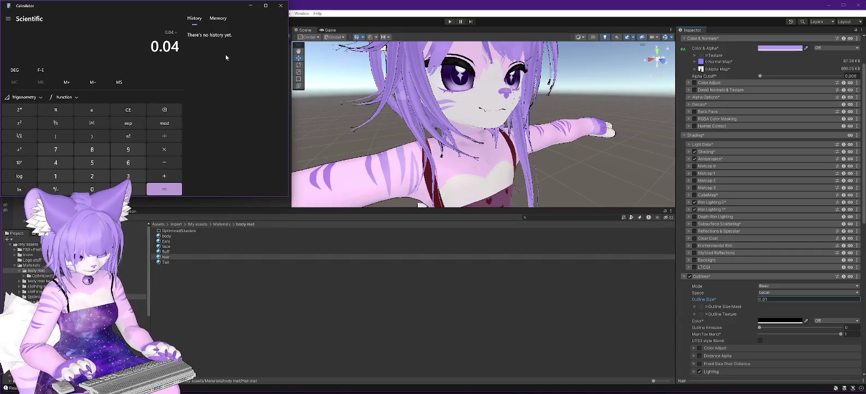
text(2.)
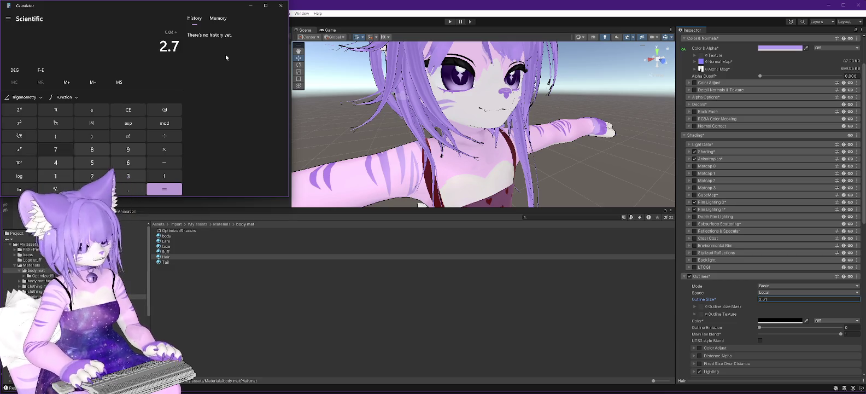
text(7)
key(Return)
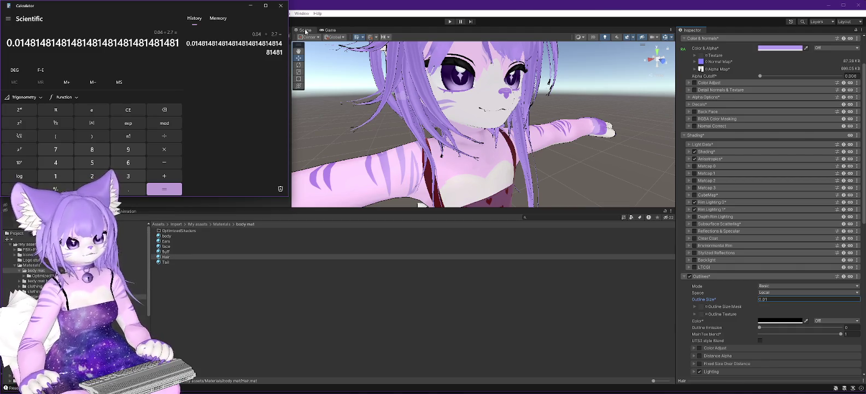
click(284, 5)
click(770, 299)
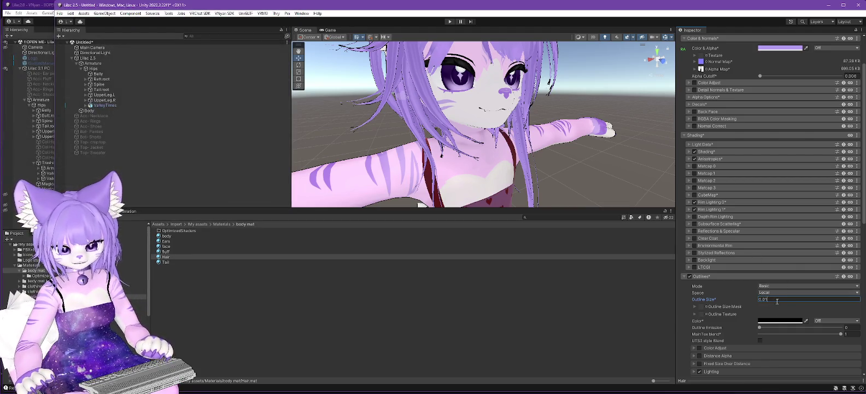
Try 0.015 for the Hair Outline Size, settle back on 0.01, and inspect the chest outlines.
text(5)
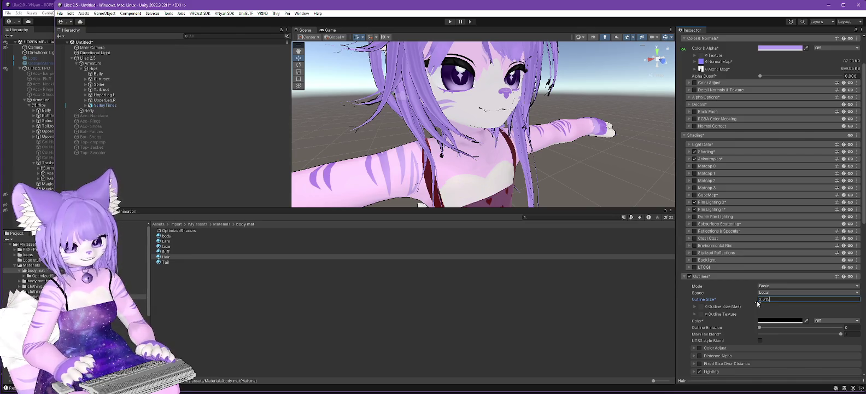
key(BackSpace)
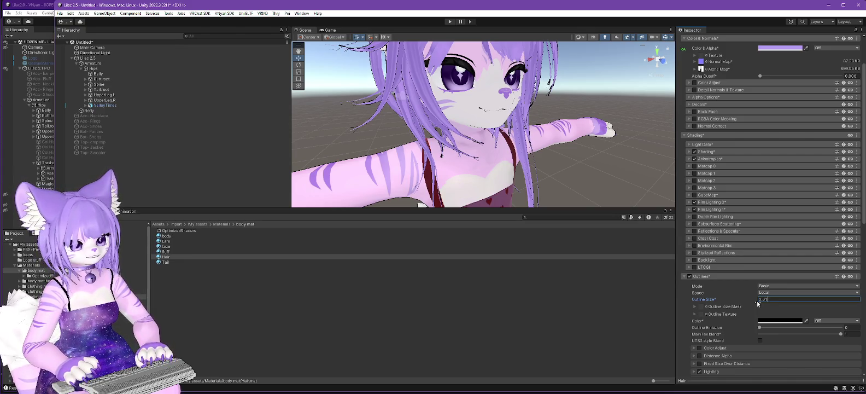
scroll(436, 114, up, 5)
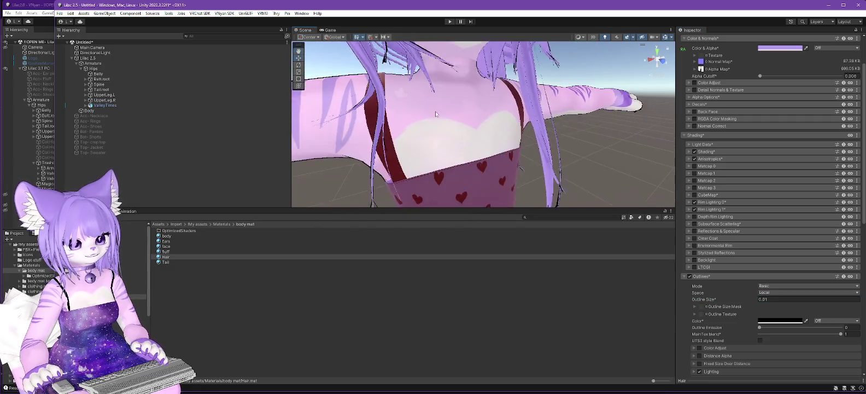
scroll(455, 65, up, 3)
mouse_move(455, 66)
mouse_down()
mouse_move(469, 105)
mouse_move(452, 102)
mouse_move(591, 102)
mouse_move(503, 121)
mouse_move(518, 130)
mouse_move(508, 98)
mouse_move(490, 101)
mouse_up()
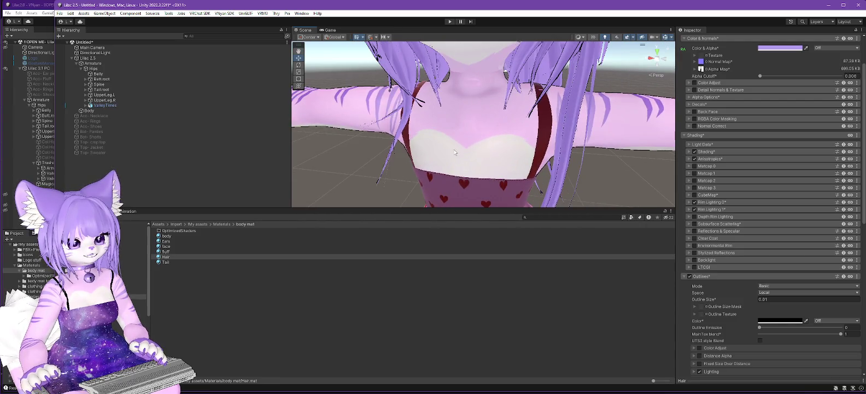
drag(514, 147, 471, 146)
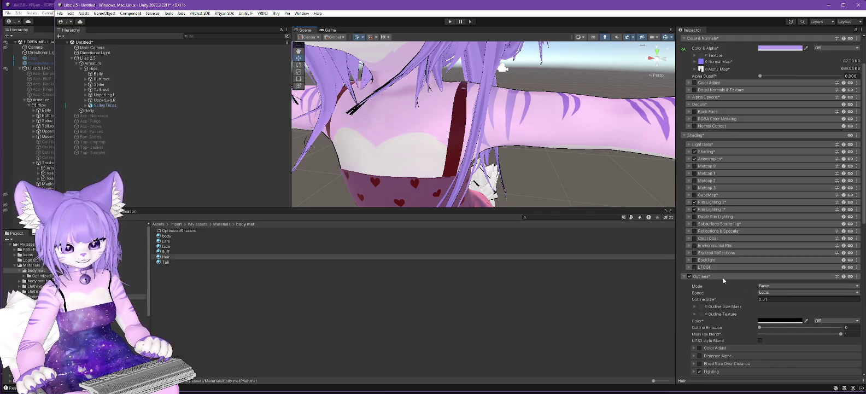
Try the Rim Light Outlines Mode, then revert to Basic and view the avatar frontally.
click(811, 286)
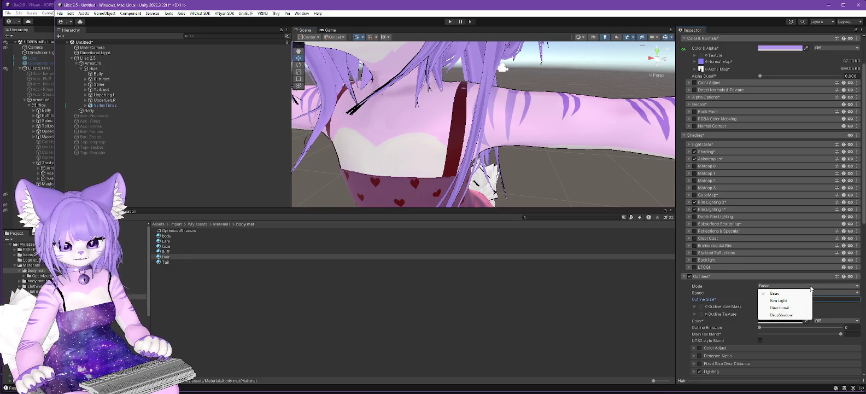
click(779, 300)
click(791, 284)
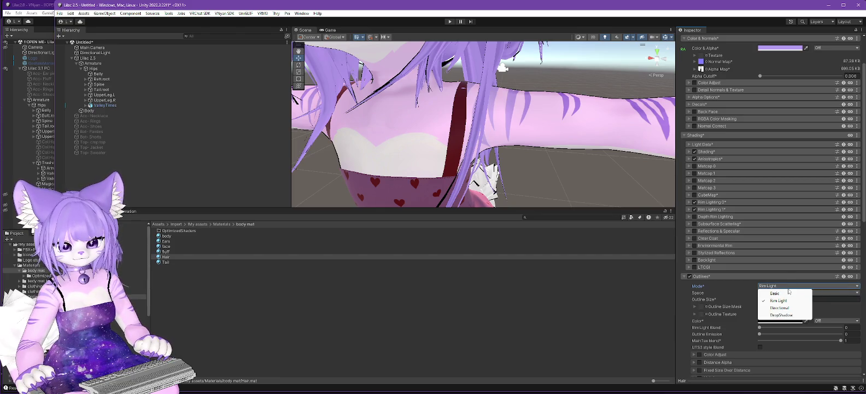
click(788, 294)
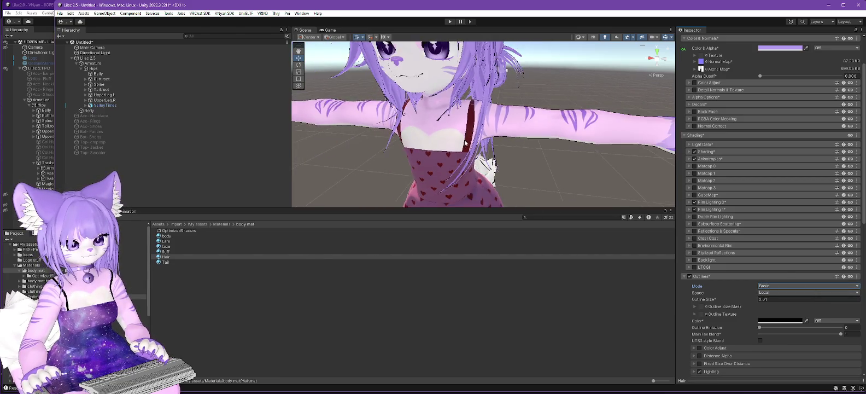
mouse_move(422, 145)
mouse_down()
mouse_move(494, 172)
mouse_move(495, 160)
mouse_move(551, 167)
mouse_move(606, 127)
mouse_move(609, 102)
mouse_move(582, 132)
mouse_move(576, 117)
mouse_move(586, 140)
mouse_up()
Set the Hair material's Outline Size to 0.04 and Outlines Space to World.
text(0.02)
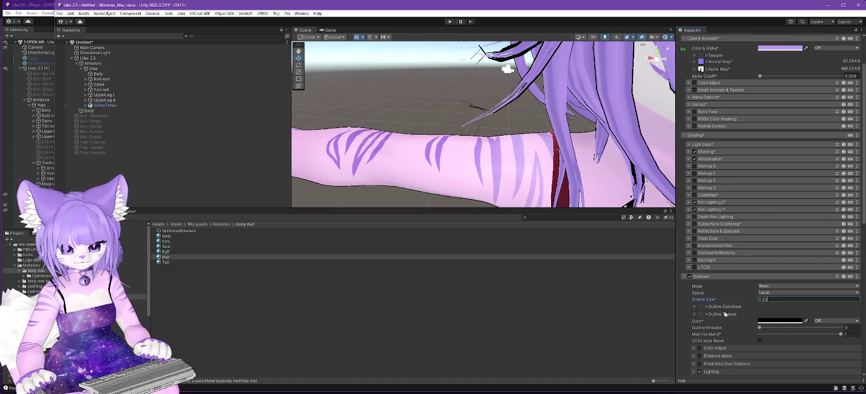
scroll(762, 298, down, 2)
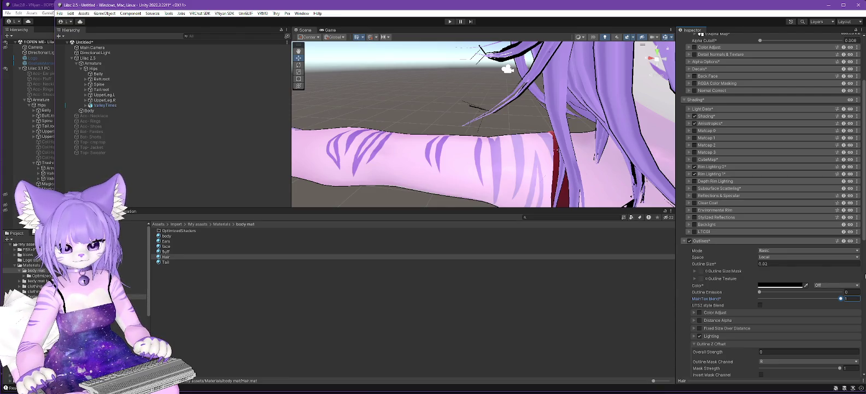
click(783, 259)
click(775, 272)
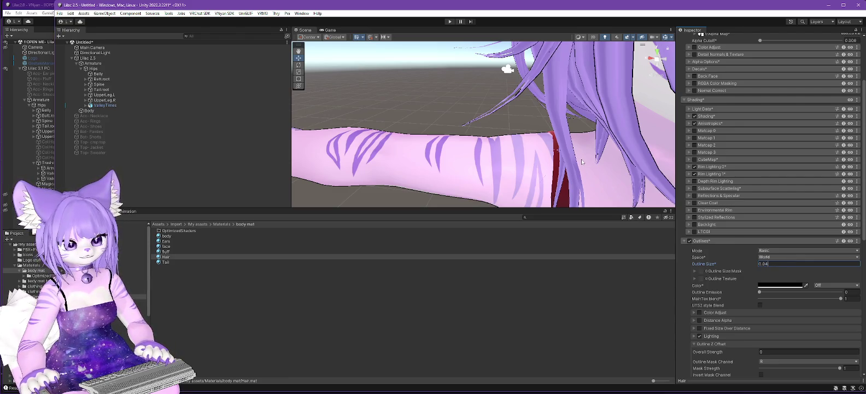
Orbit around the avatar's face to check the thicker hair outlines.
drag(582, 161, 586, 164)
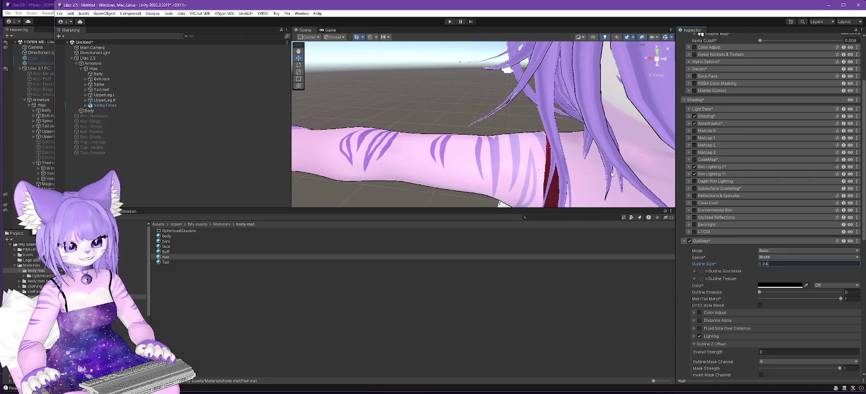
drag(611, 173, 608, 168)
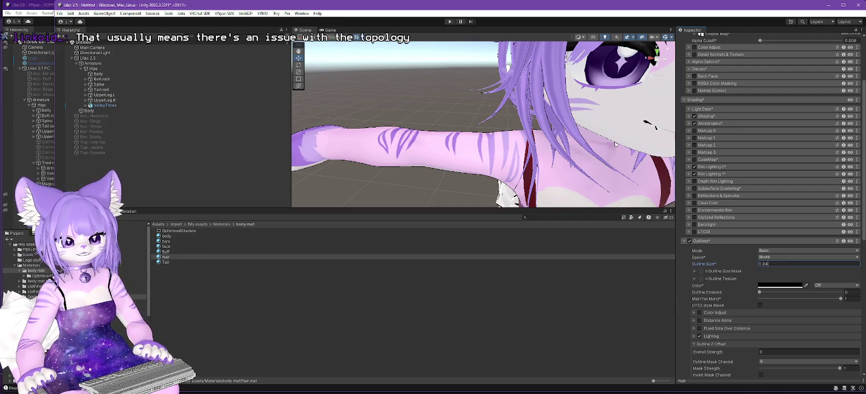
drag(613, 143, 542, 147)
mouse_move(554, 190)
mouse_down()
mouse_move(568, 182)
mouse_move(510, 141)
mouse_up()
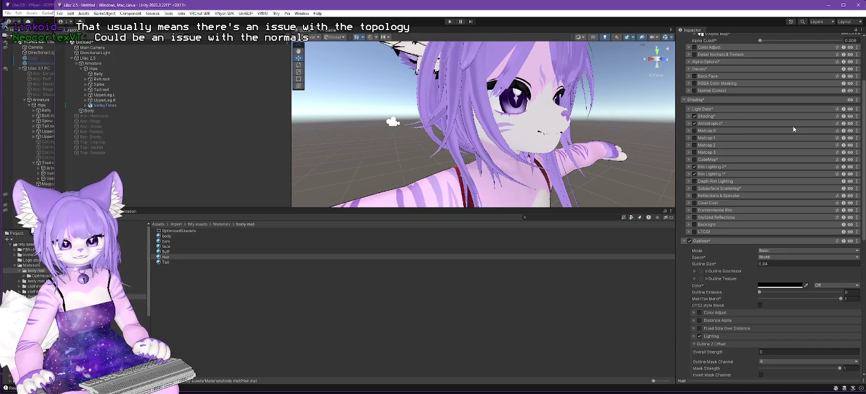
scroll(794, 130, up, 3)
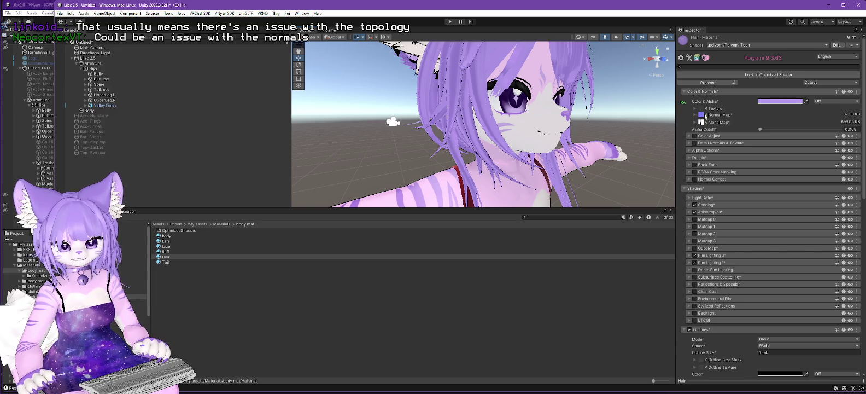
Inspect the Hair material's Normal Map slot, then open the fluff material from the body mat folder.
click(702, 115)
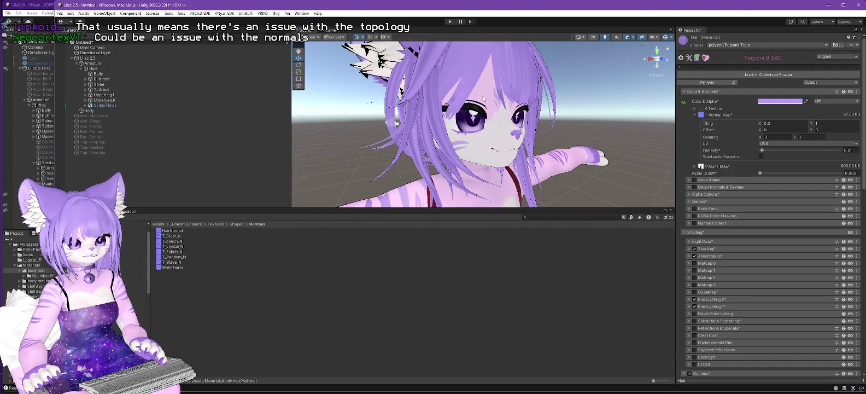
scroll(478, 98, up, 5)
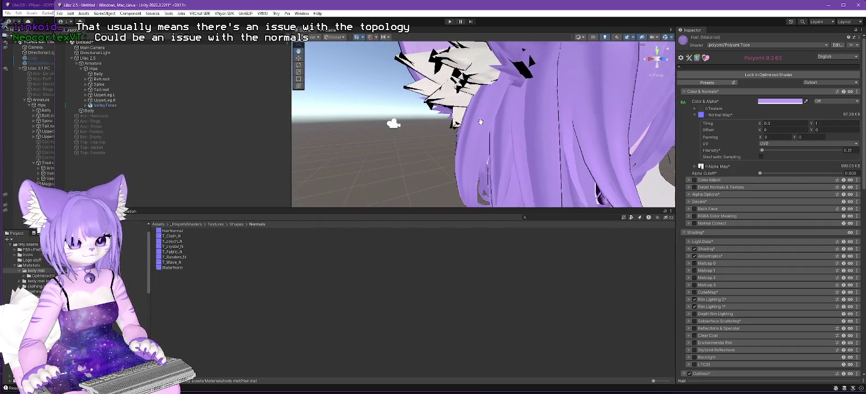
scroll(439, 115, down, 5)
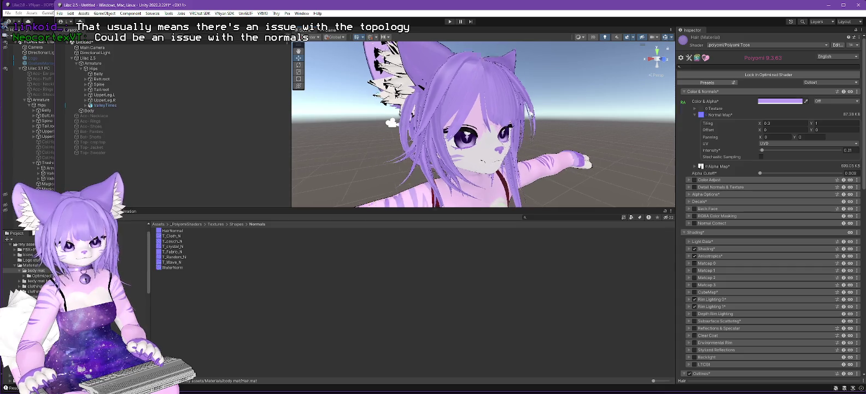
mouse_move(555, 127)
mouse_down()
mouse_move(487, 134)
mouse_move(504, 125)
mouse_move(392, 120)
mouse_up()
scroll(499, 111, up, 5)
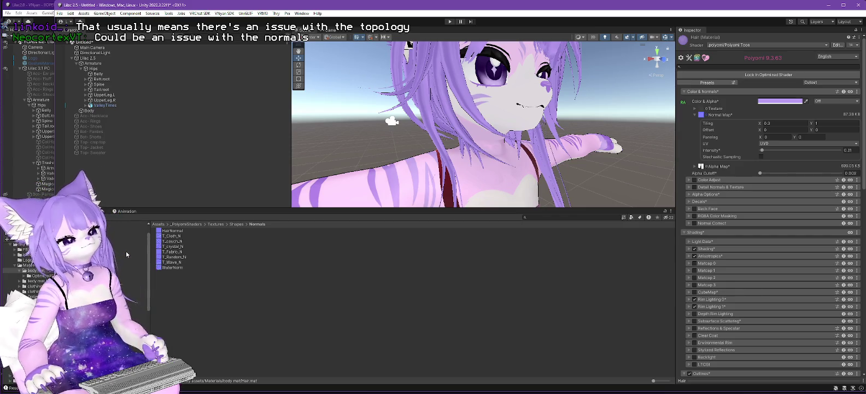
click(35, 270)
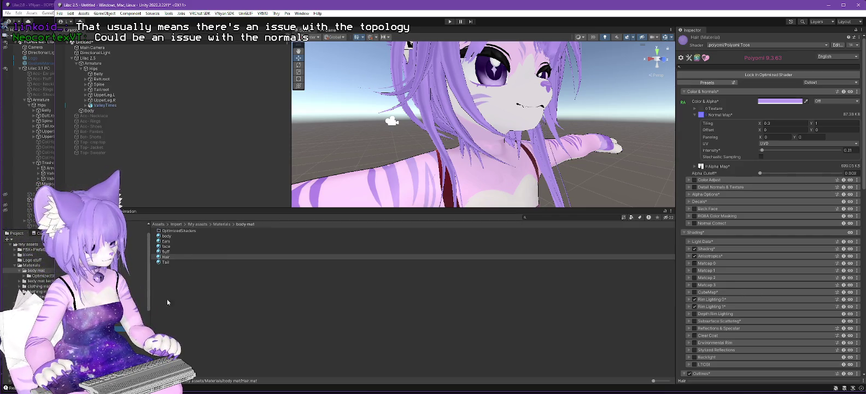
click(403, 250)
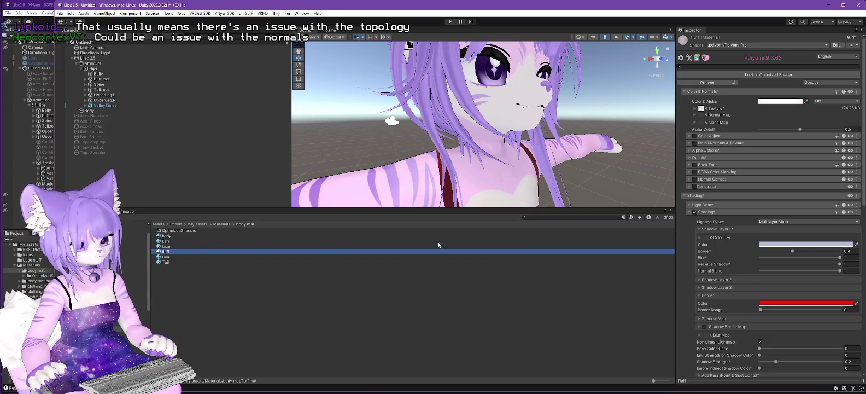
Collapse the fluff material's Shading section to reveal its Outlines settings (Basic, Local, size 0.02).
click(689, 212)
scroll(728, 260, down, 3)
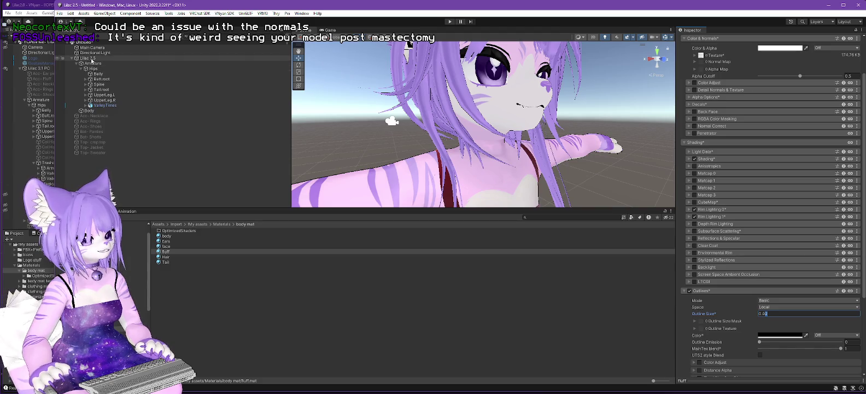
Set the avatar Body mesh's Body.breasts blendshape to 100.
click(94, 111)
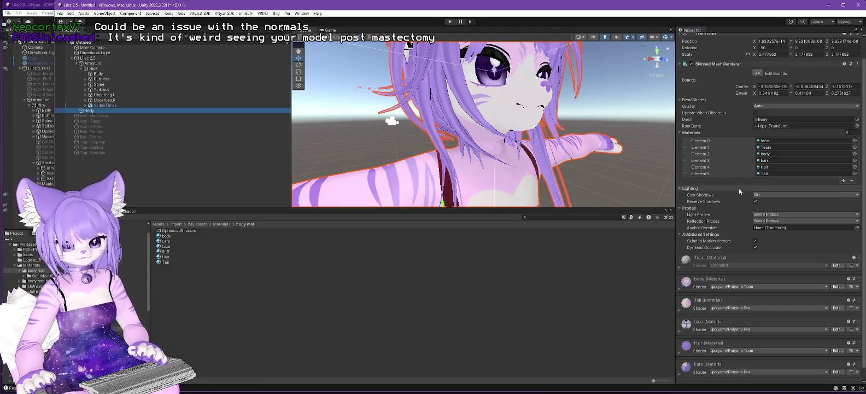
click(680, 102)
click(680, 102)
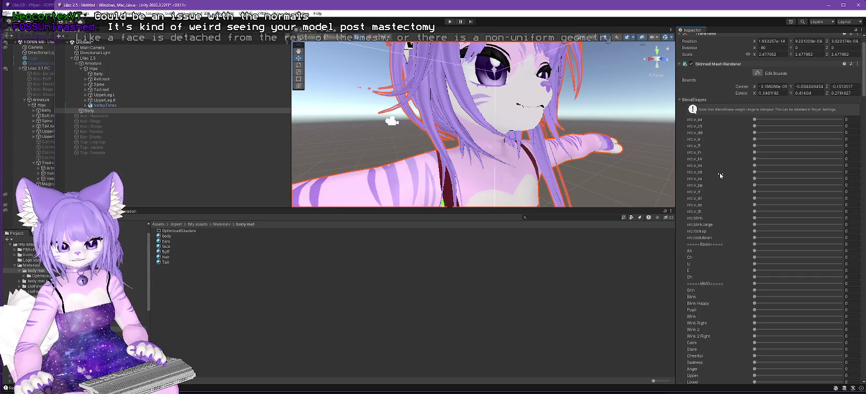
scroll(725, 244, down, 10)
scroll(727, 246, down, 15)
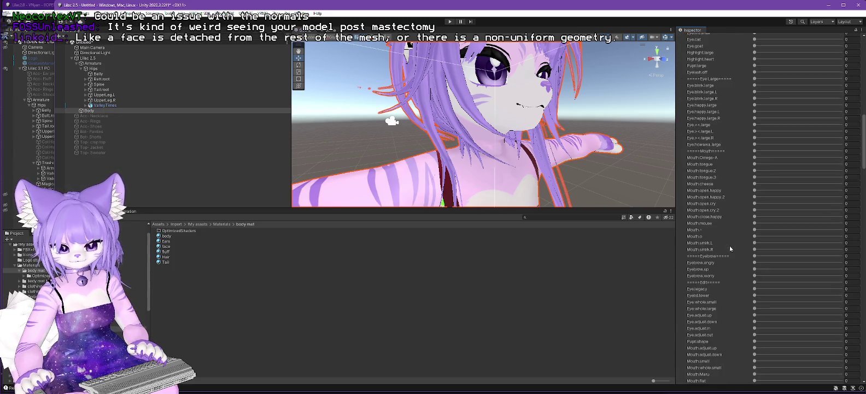
scroll(731, 249, down, 15)
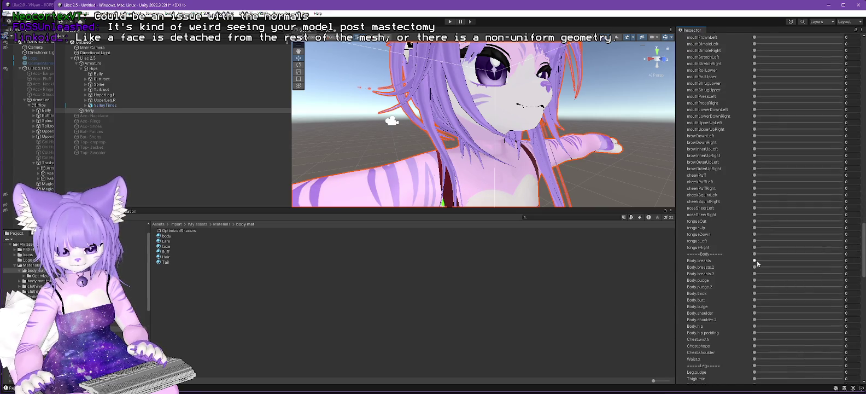
drag(757, 263, 847, 261)
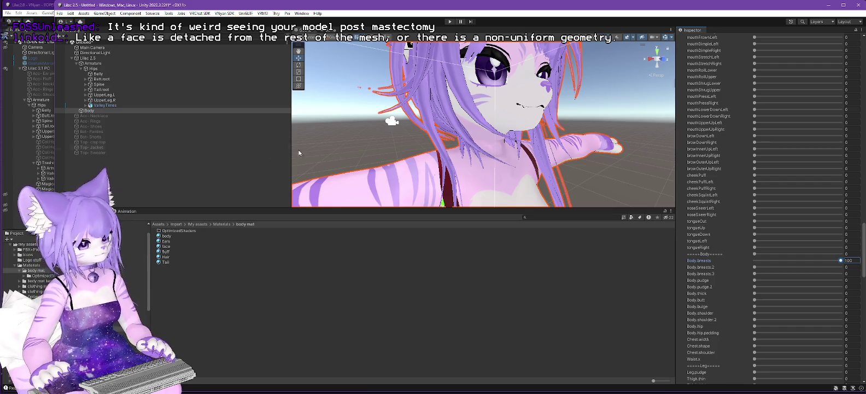
Set the ValleyTimesDeira dress mesh's Body.breasts blendshape to 100 and view the chest.
click(106, 105)
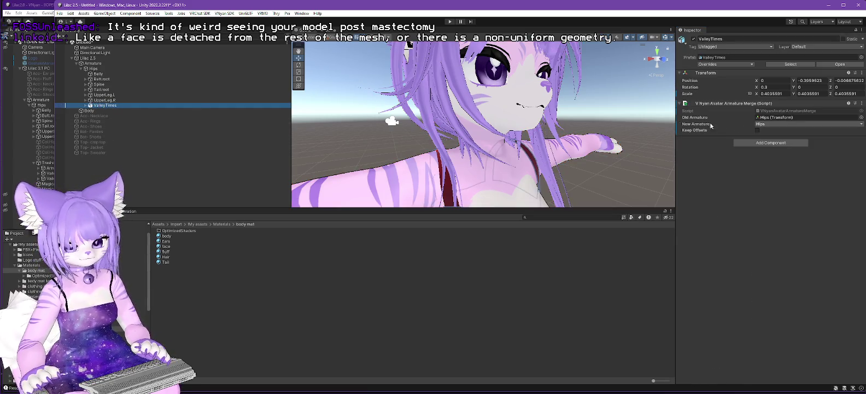
click(87, 105)
click(114, 115)
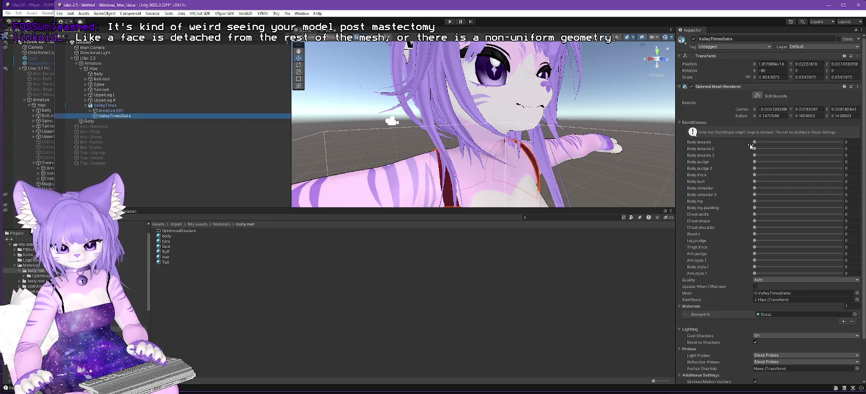
drag(755, 141, 841, 142)
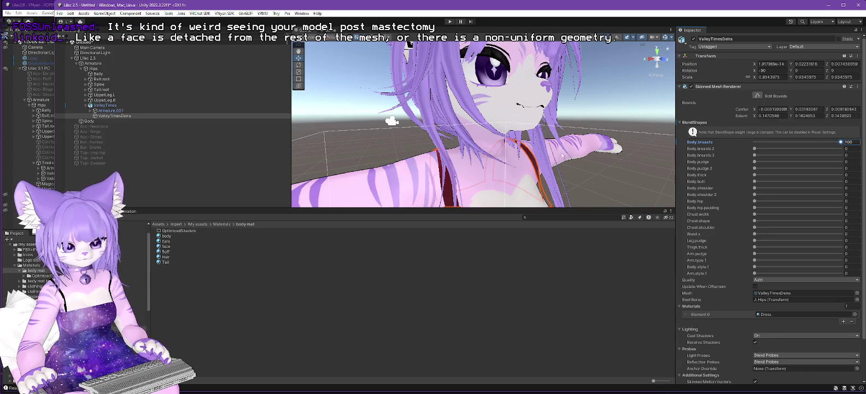
mouse_move(557, 155)
mouse_down()
mouse_move(554, 132)
mouse_move(390, 162)
mouse_up()
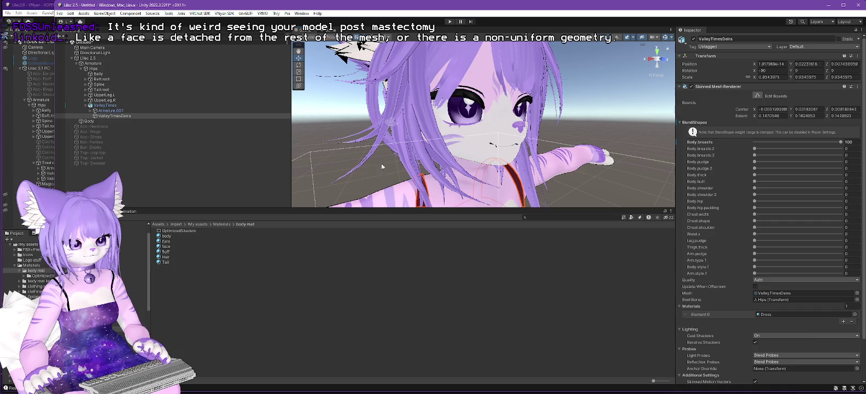
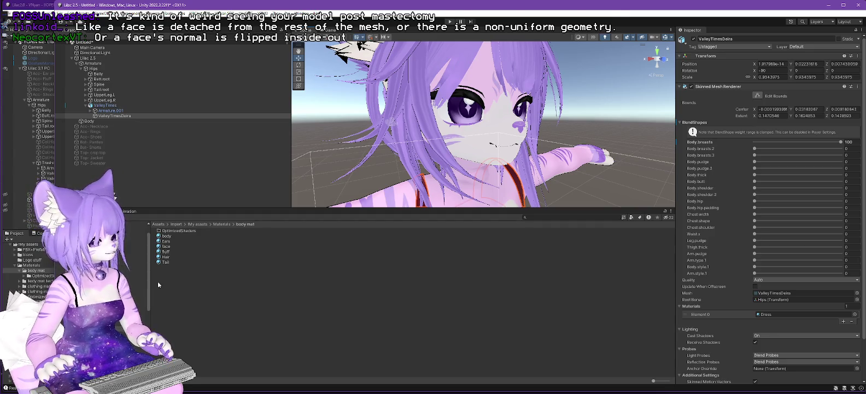
Open the Hair material and expand its Normal Map slot to locate HairNormal (tiling 0.2 by 1).
click(165, 246)
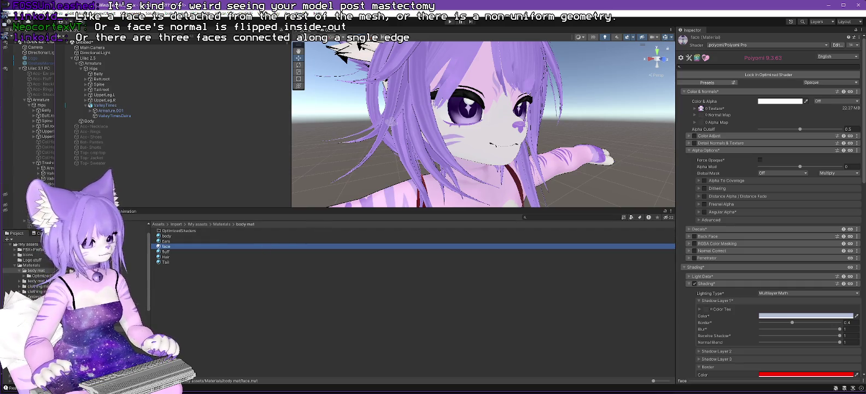
click(166, 256)
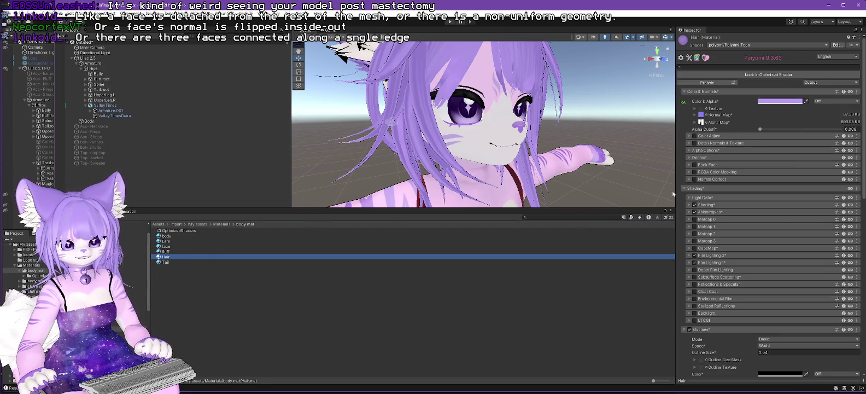
click(702, 116)
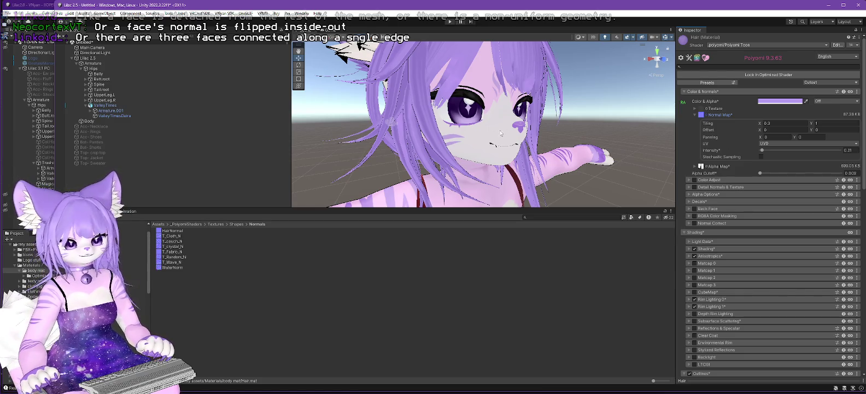
Orbit the Unity Scene view closely around the avatar's purple hair, then switch to Blender.
mouse_move(416, 145)
mouse_down()
mouse_move(446, 147)
mouse_move(424, 136)
mouse_up()
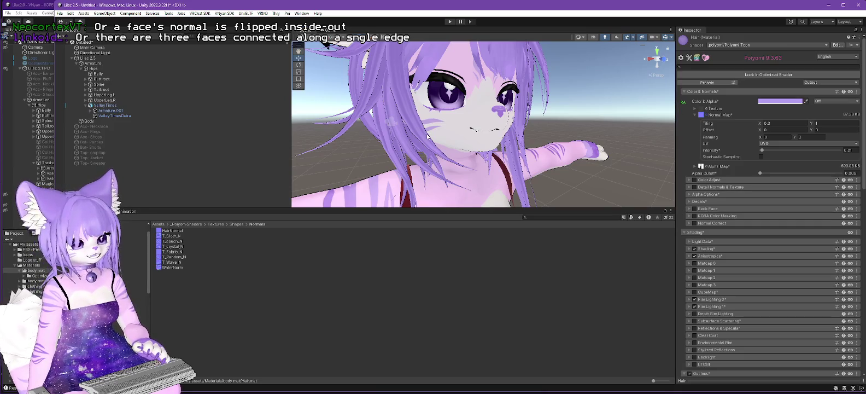
mouse_move(437, 140)
mouse_down()
mouse_move(426, 162)
mouse_move(438, 156)
mouse_move(424, 161)
mouse_up()
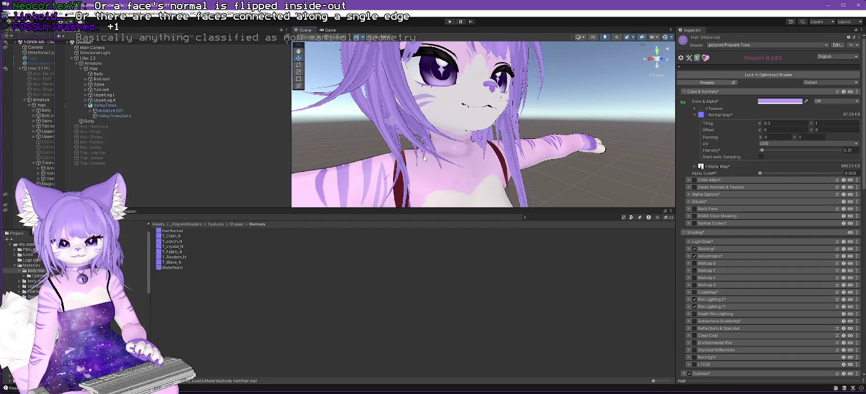
drag(428, 162, 449, 167)
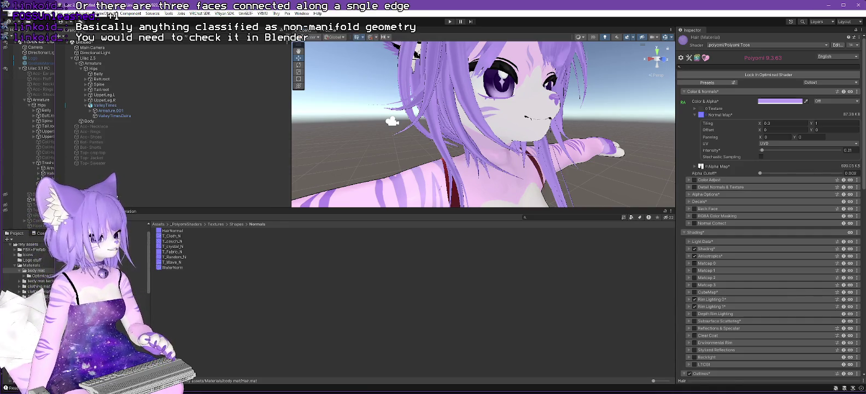
key(alt+Tab)
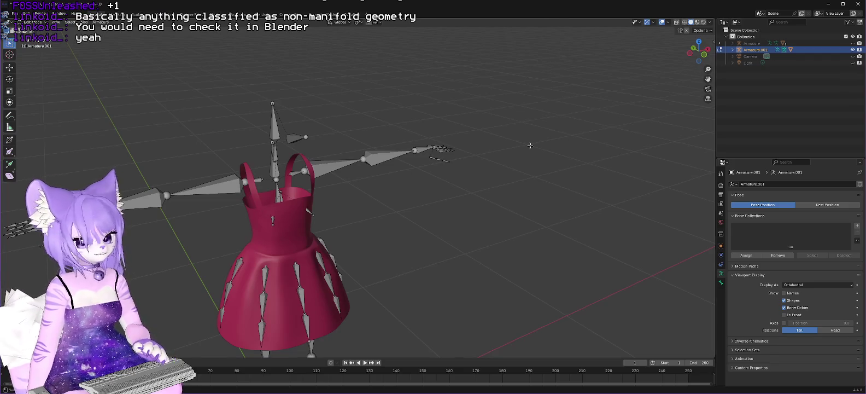
Hide Armature.001, show the main Armature, and unhide its Body mesh in the Outliner.
click(852, 50)
click(853, 43)
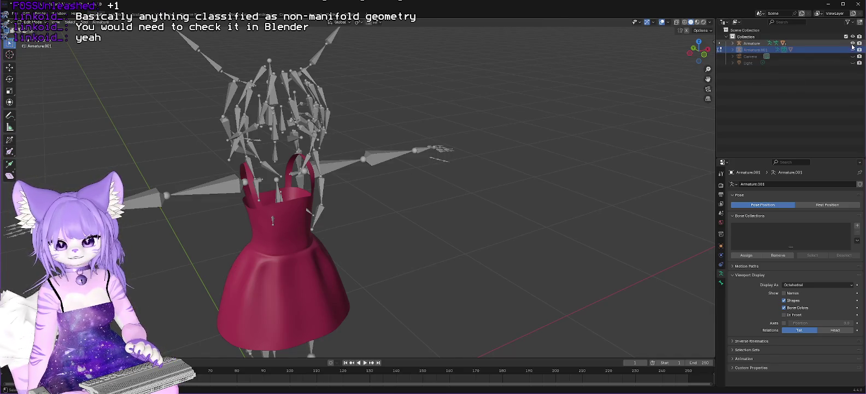
click(734, 43)
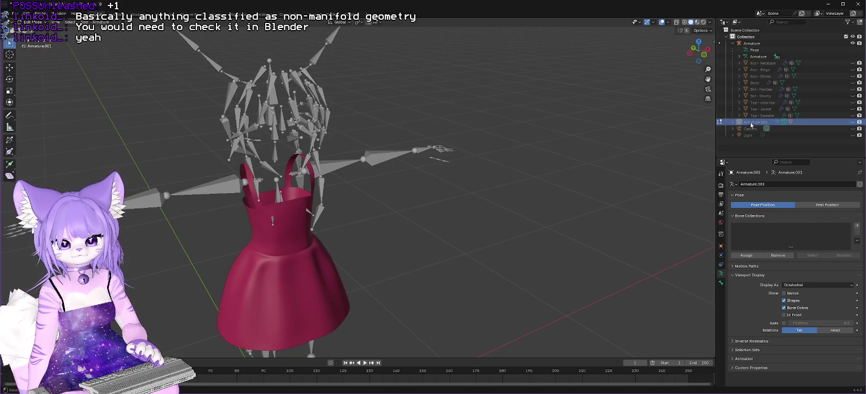
click(761, 57)
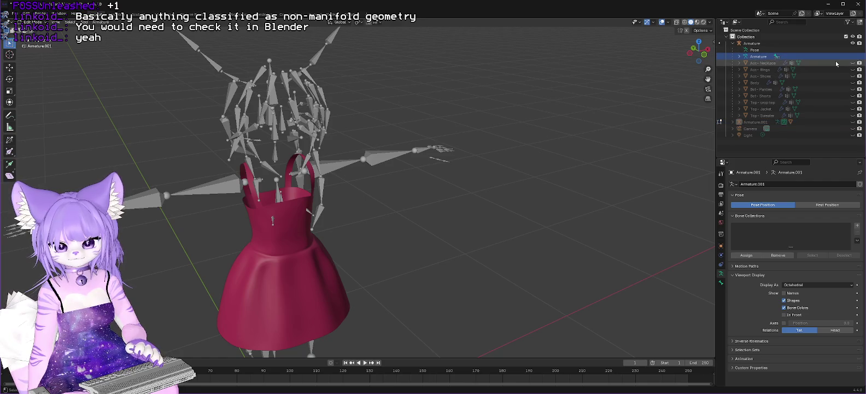
click(853, 82)
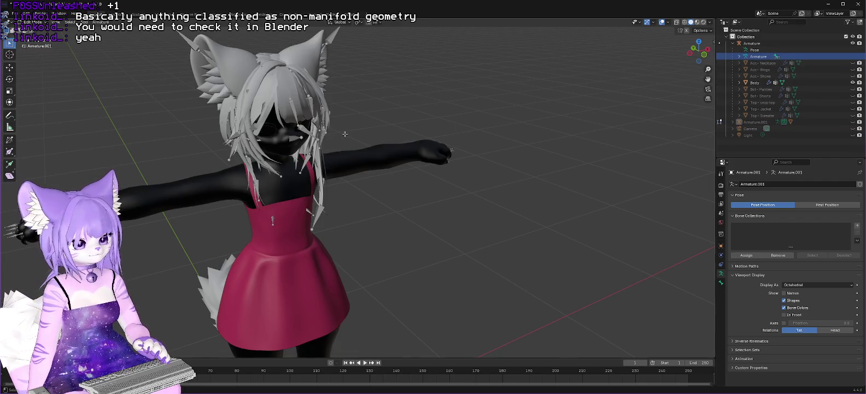
Frame the model from the front, select Body, and switch to wireframe shading.
scroll(245, 115, up, 4)
key(KP_1)
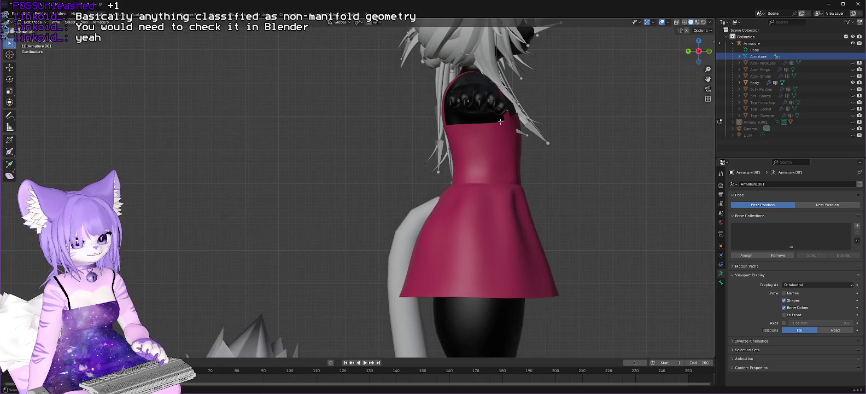
key(ctrl+KP_6)
key(ctrl+KP_6)
key(ctrl+KP_6)
scroll(376, 129, up, 5)
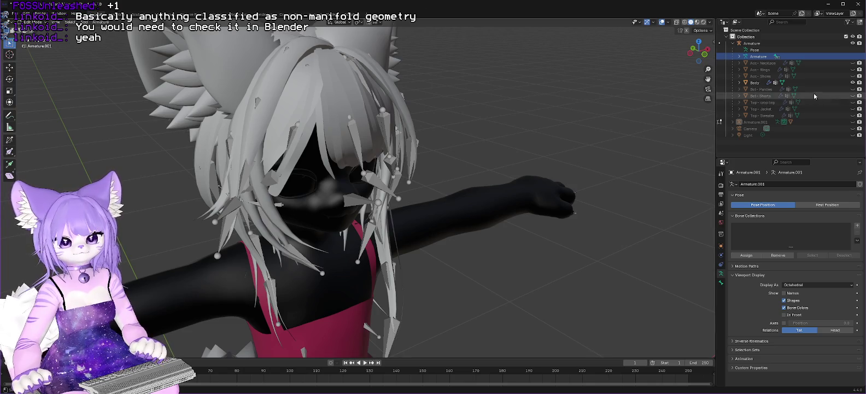
click(754, 83)
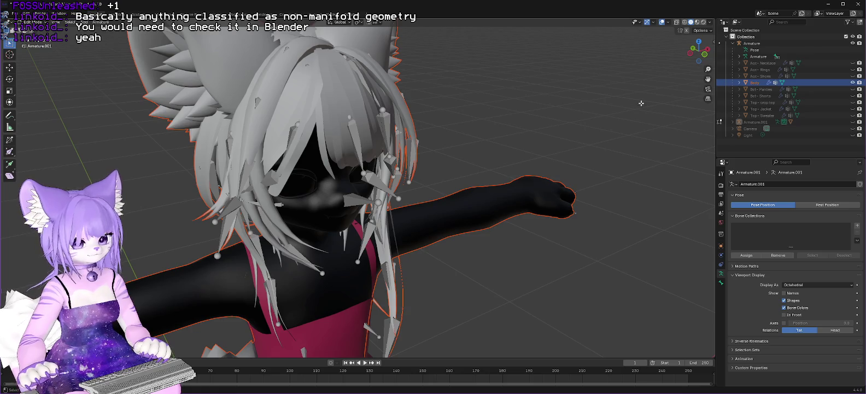
click(685, 23)
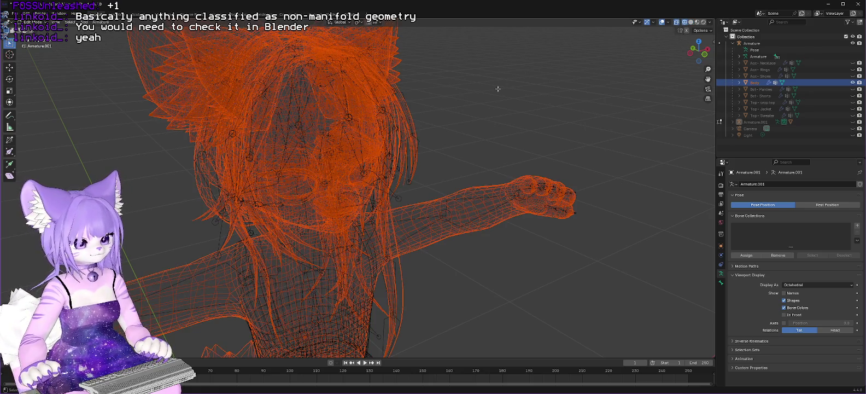
Bring the model back to a front view and check the Select menu without choosing anything.
key(KP_3)
drag(479, 144, 420, 143)
scroll(419, 144, up, 2)
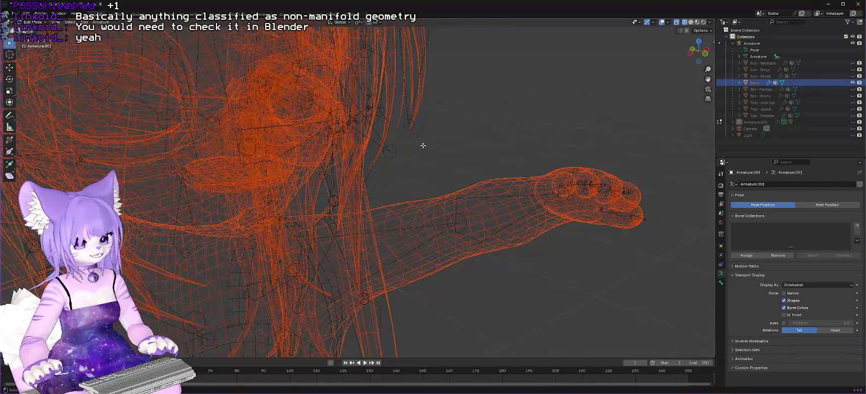
scroll(456, 139, up, 4)
scroll(546, 132, down, 2)
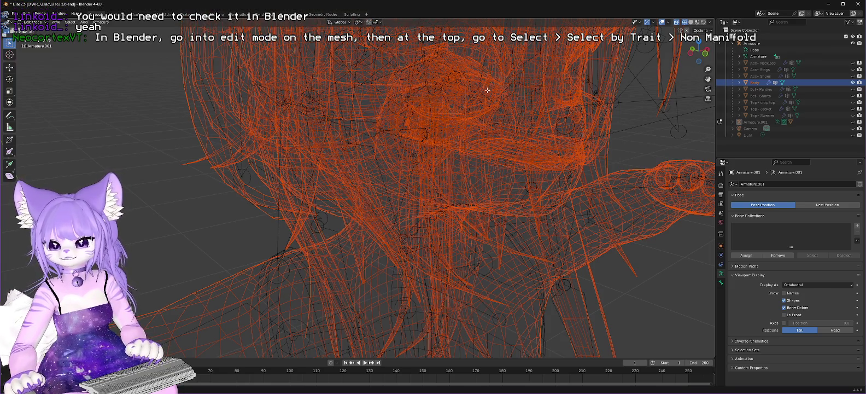
scroll(444, 111, down, 2)
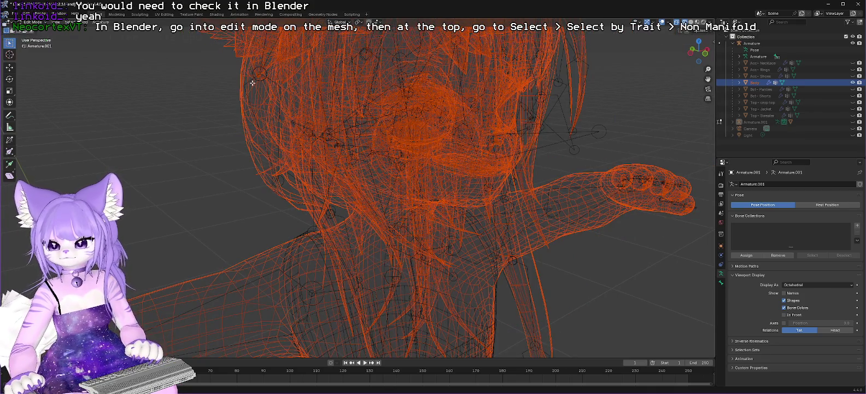
click(70, 22)
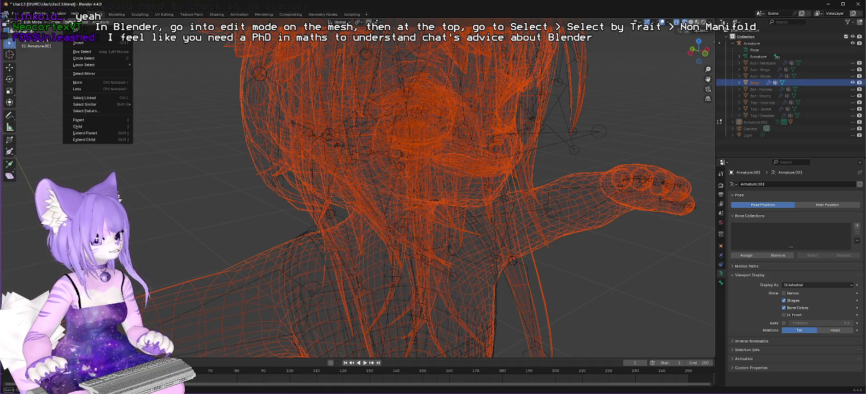
key(Escape)
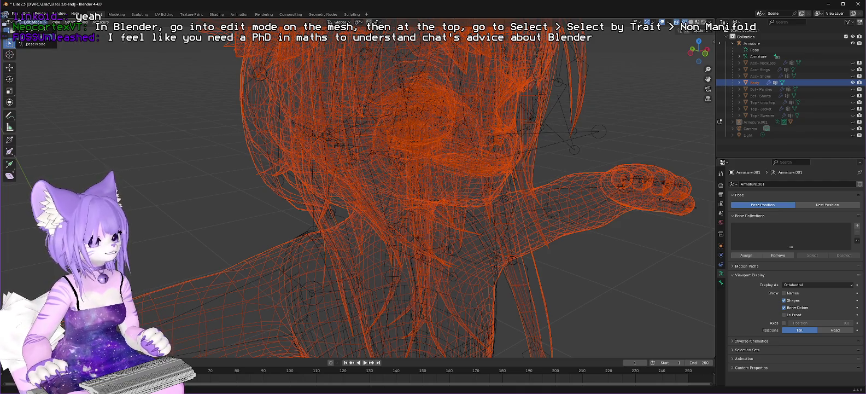
Return to Object Mode, select only the Body mesh, and enter Edit Mode.
key(Tab)
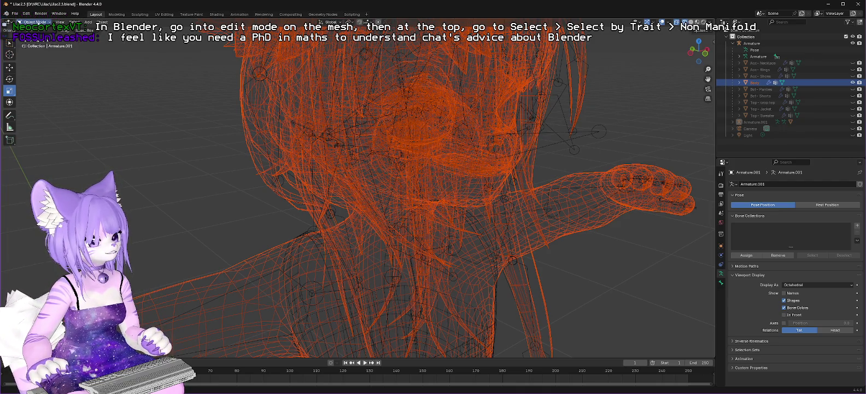
key(alt+a)
click(739, 82)
click(764, 89)
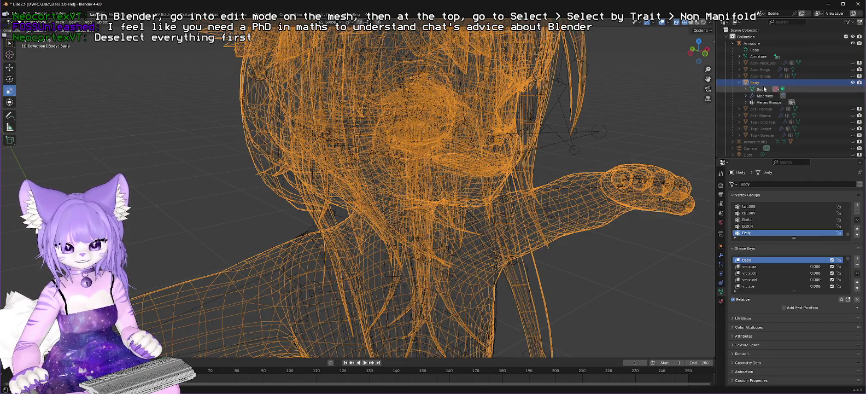
click(44, 22)
click(36, 36)
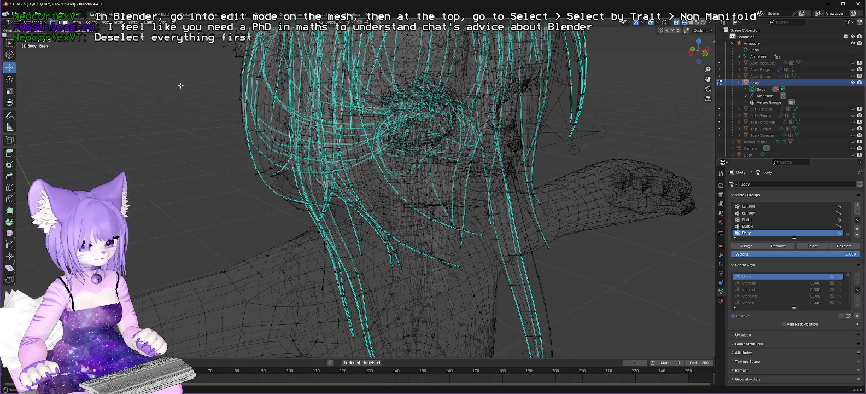
click(91, 21)
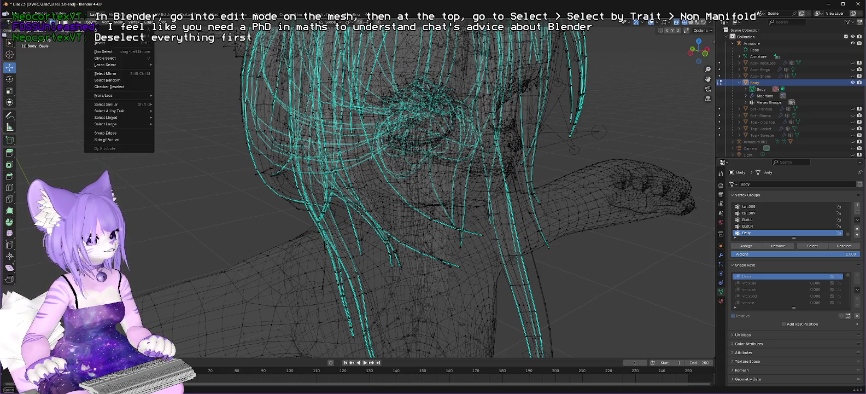
mouse_move(116, 111)
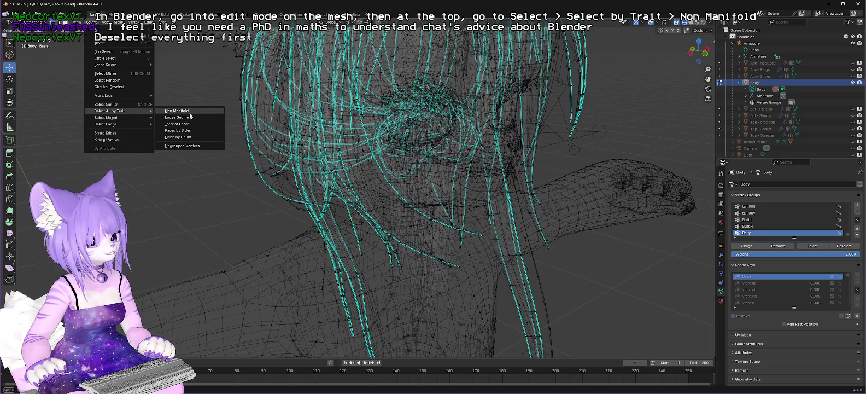
click(190, 111)
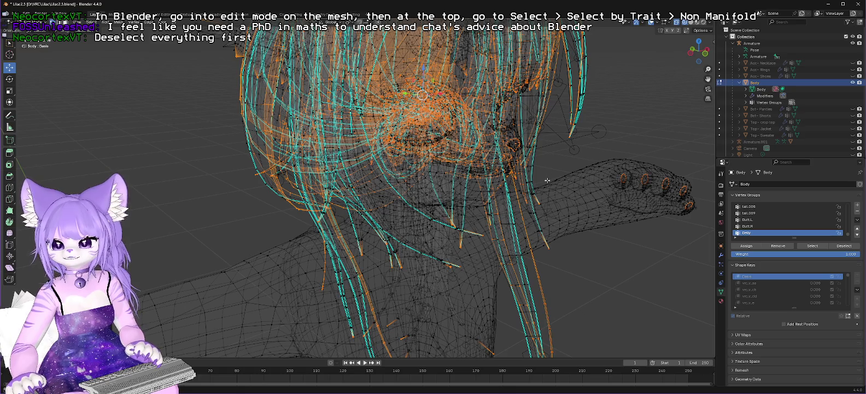
mouse_move(636, 119)
mouse_down()
mouse_move(600, 264)
mouse_move(591, 262)
mouse_move(602, 271)
mouse_move(597, 267)
mouse_move(681, 273)
mouse_move(612, 286)
mouse_move(602, 271)
mouse_up()
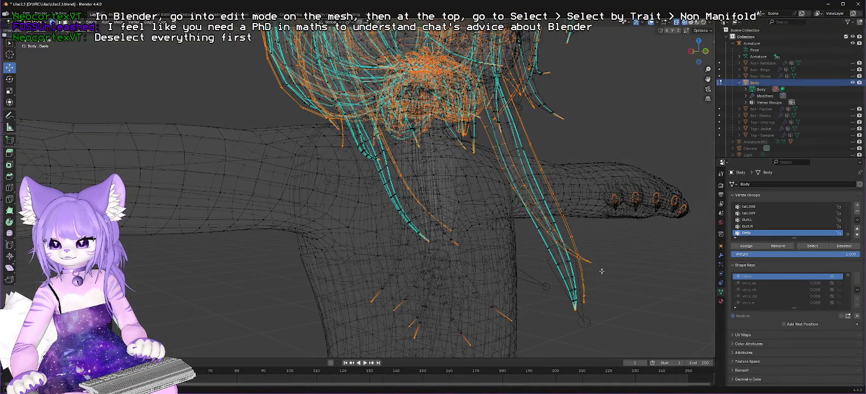
drag(601, 270, 604, 271)
key(alt+a)
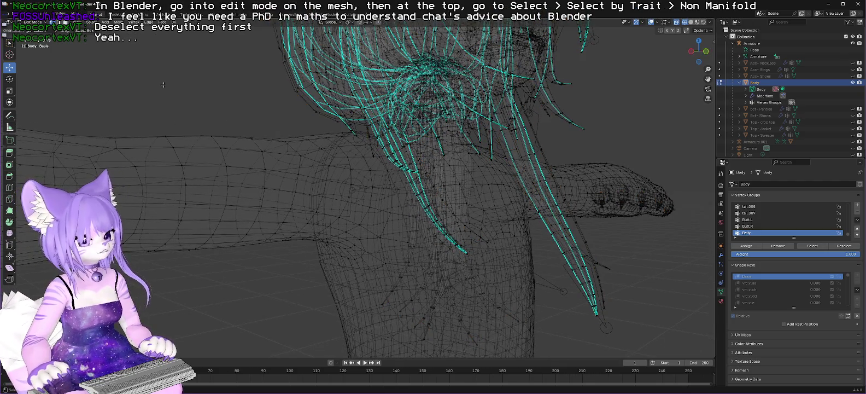
Select all non-manifold geometry via Select All by Trait, check it, then switch to Firefox.
click(89, 22)
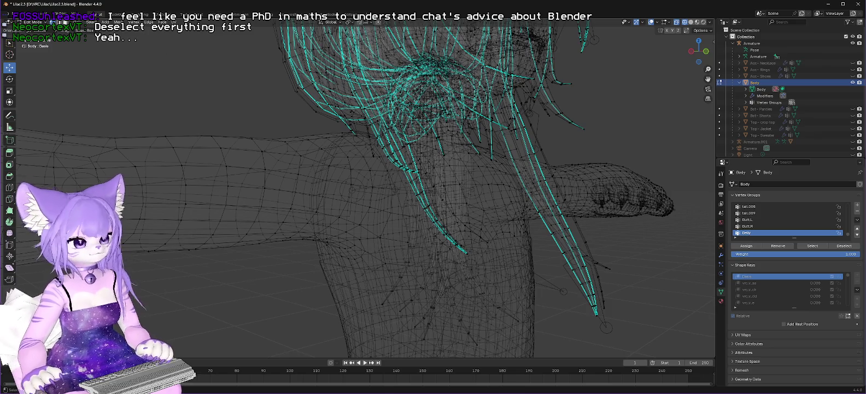
click(90, 23)
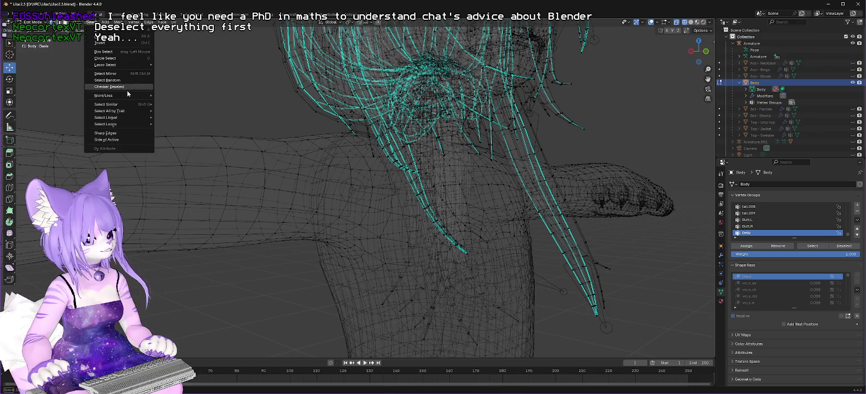
mouse_move(124, 112)
click(177, 111)
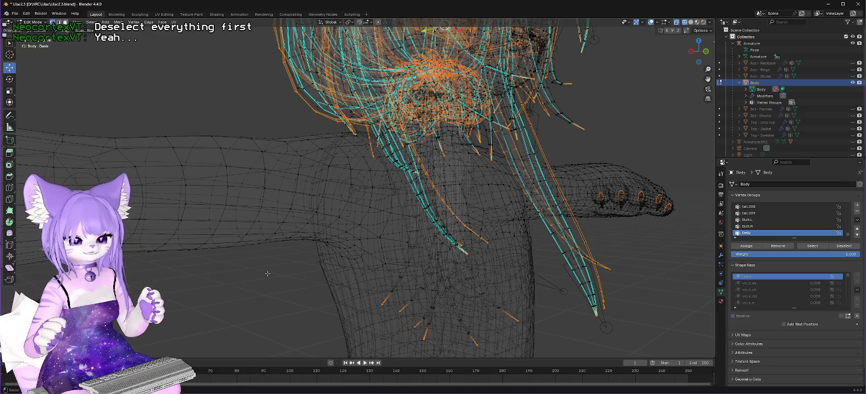
mouse_move(648, 265)
mouse_down()
mouse_move(629, 258)
mouse_move(643, 260)
mouse_up()
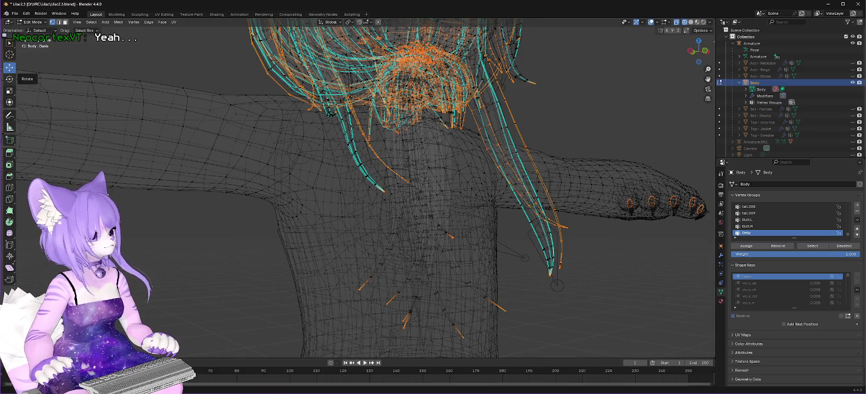
key(alt+Tab)
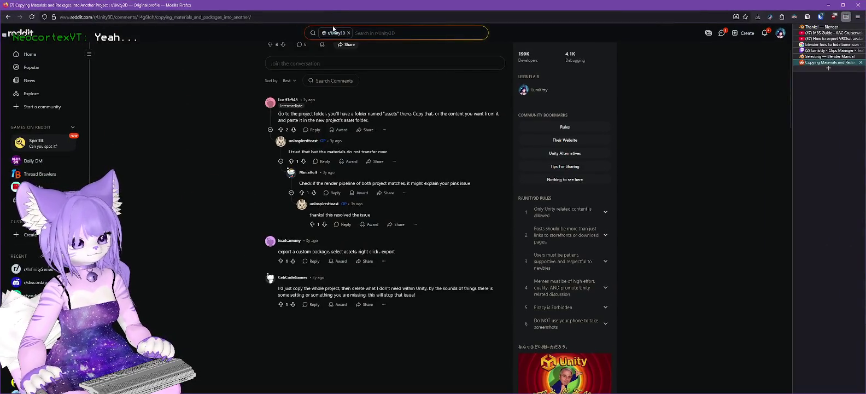
Search Google for 'blender non-manifold meaning' and open the Stack Exchange question.
key(ctrl+l)
text(blender)
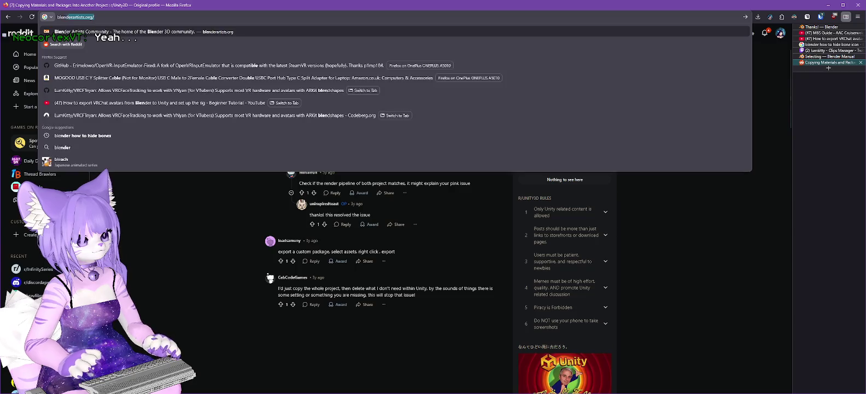
text( non-mani)
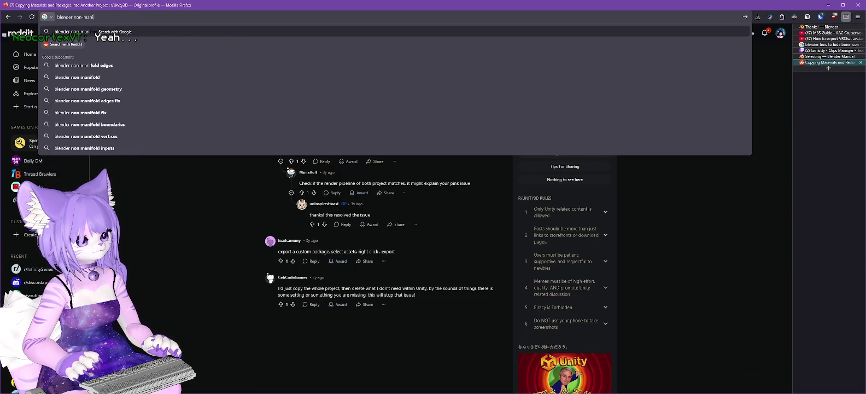
text(fold meaning)
key(Return)
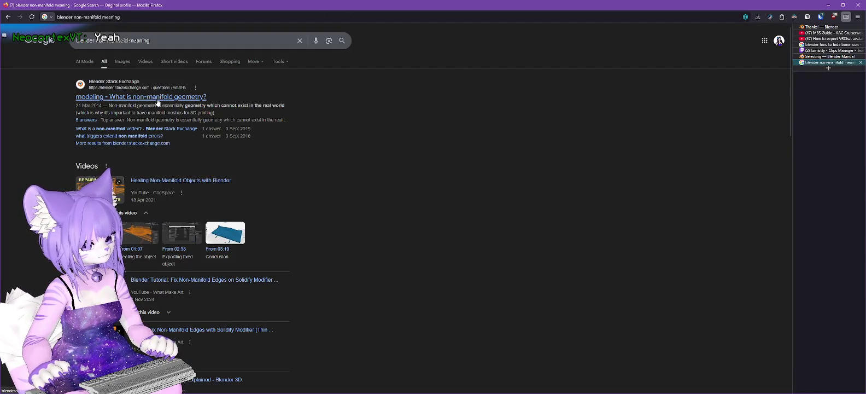
click(158, 98)
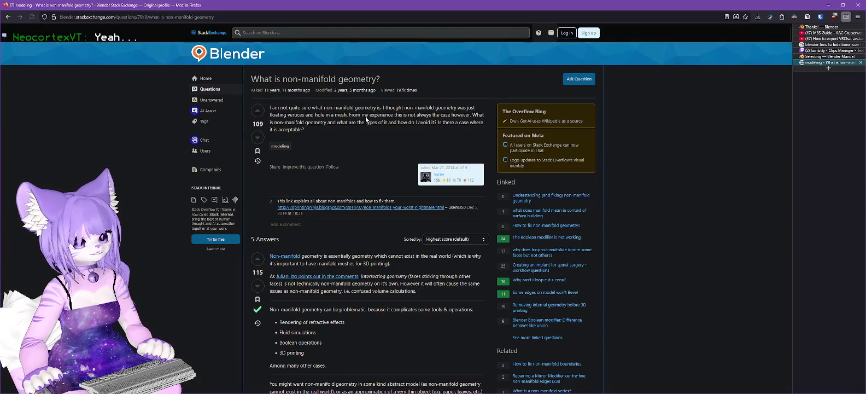
Read the Stack Exchange answers on non-manifold causes and fixes, then return to Blender.
scroll(381, 244, down, 2)
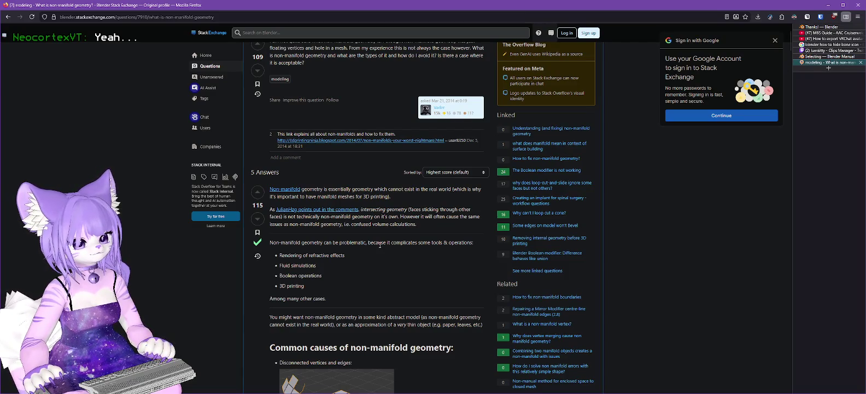
scroll(380, 245, down, 1)
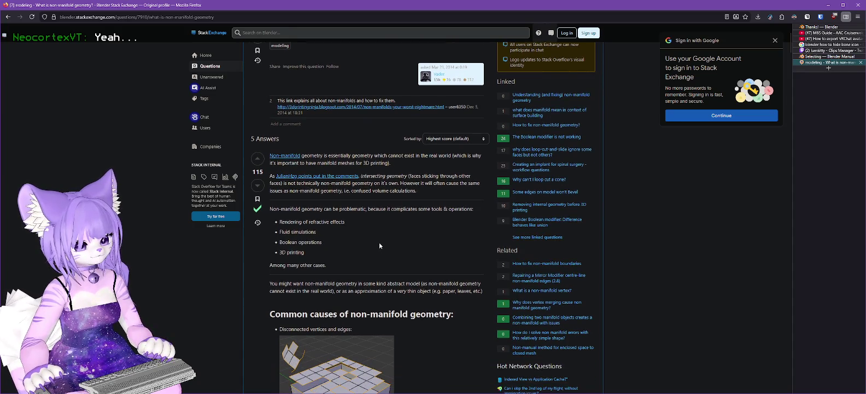
scroll(379, 244, down, 3)
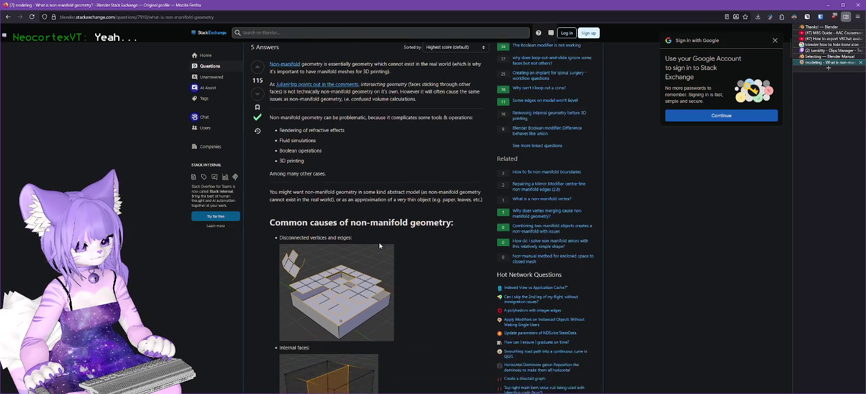
scroll(422, 250, down, 2)
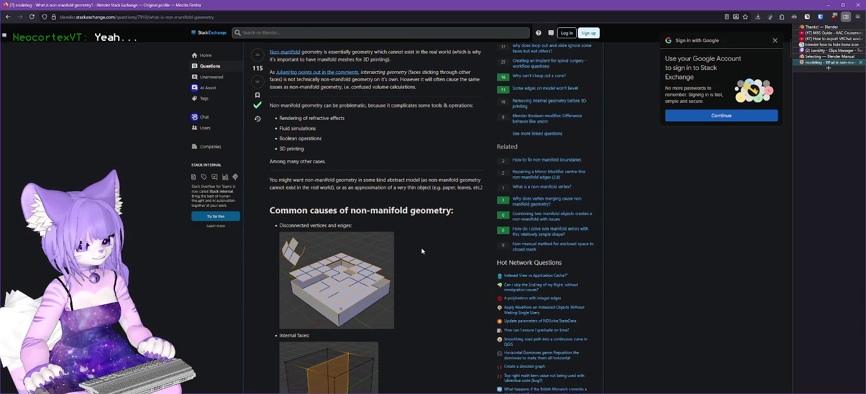
scroll(421, 250, down, 3)
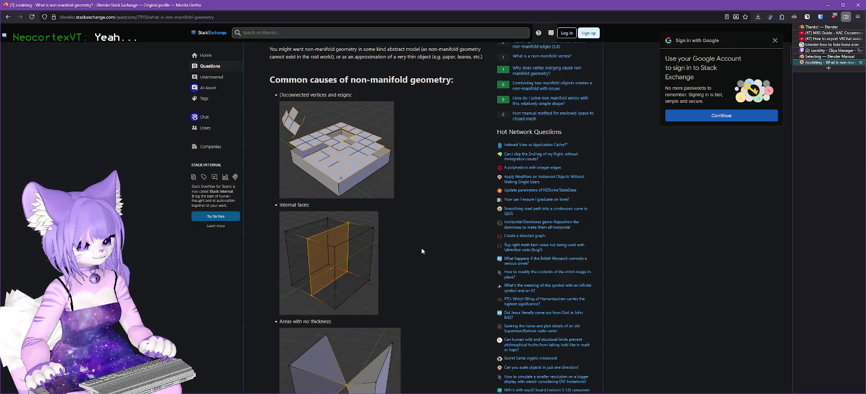
scroll(422, 251, down, 2)
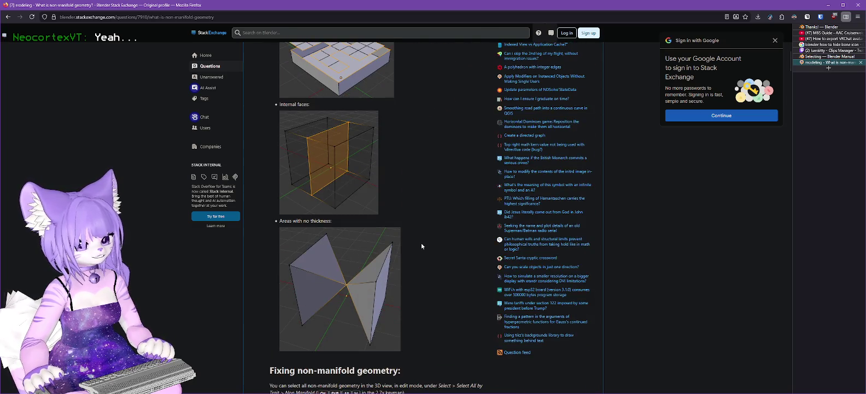
scroll(421, 246, down, 4)
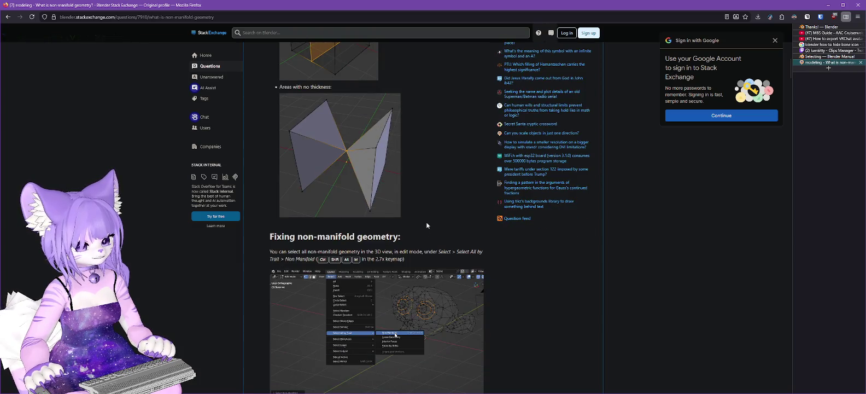
scroll(427, 224, down, 5)
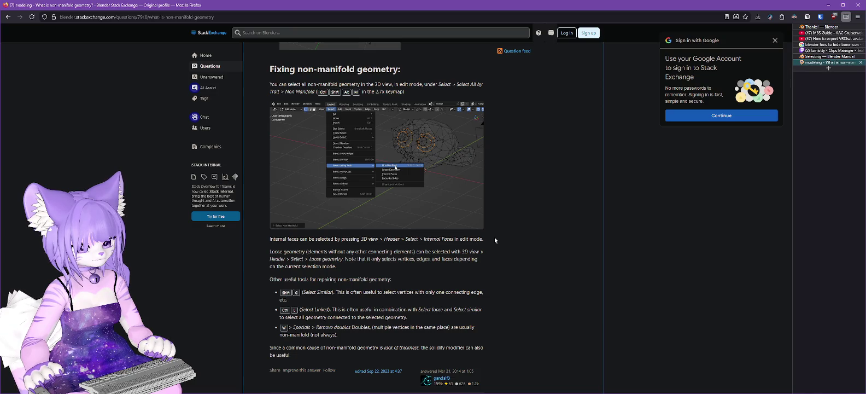
scroll(495, 240, down, 1)
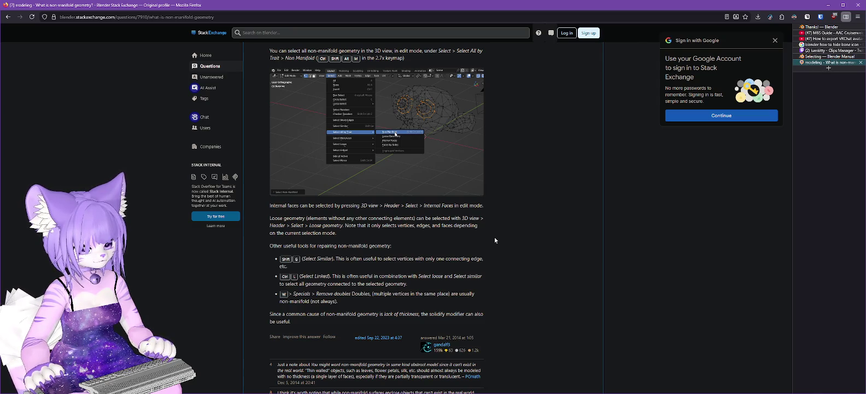
scroll(495, 239, down, 5)
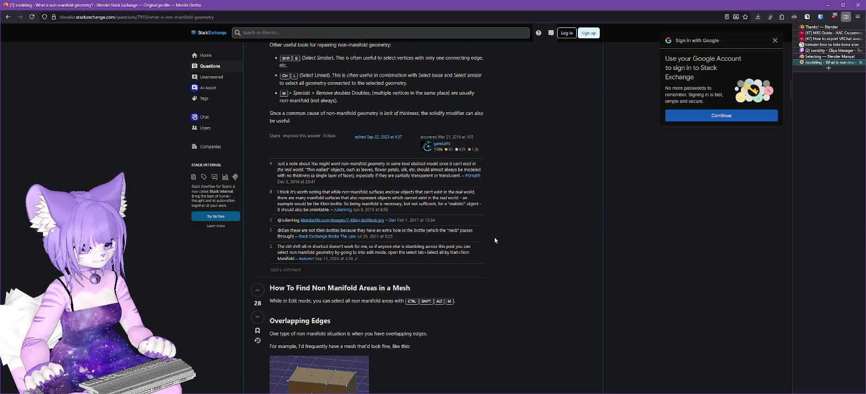
scroll(495, 240, down, 3)
scroll(495, 240, down, 7)
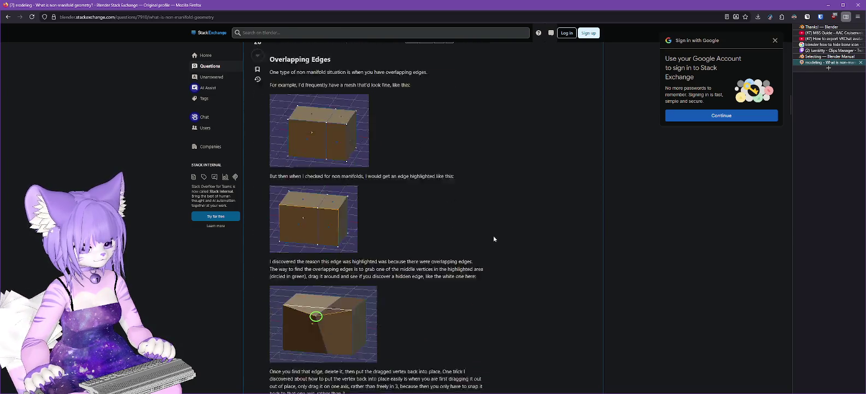
scroll(493, 239, down, 3)
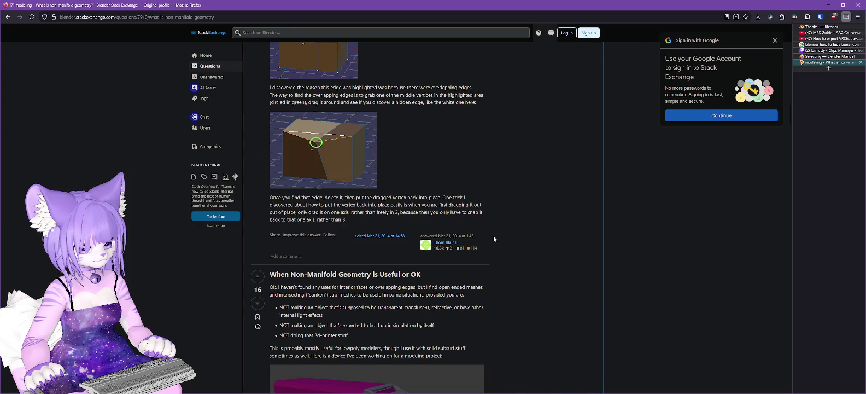
scroll(493, 238, down, 3)
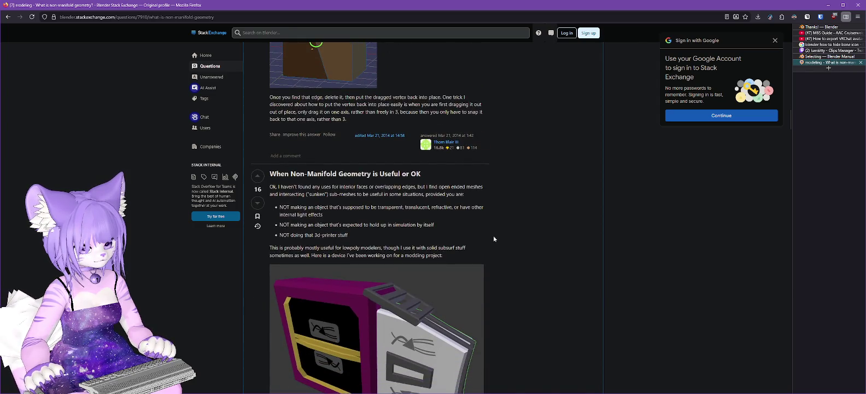
scroll(493, 235, down, 13)
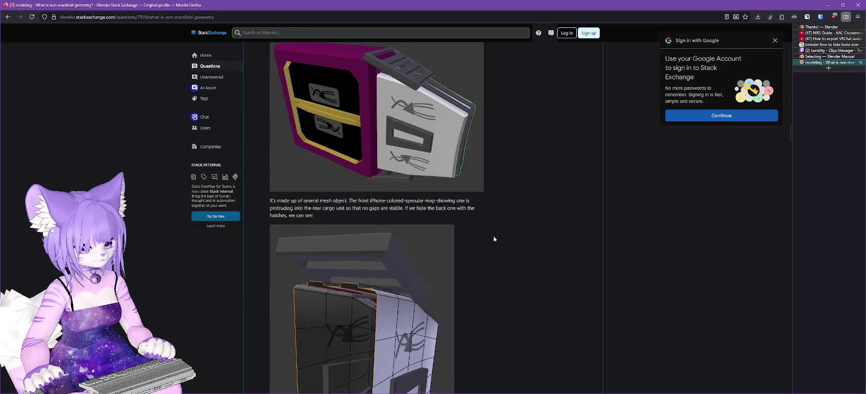
scroll(493, 239, down, 4)
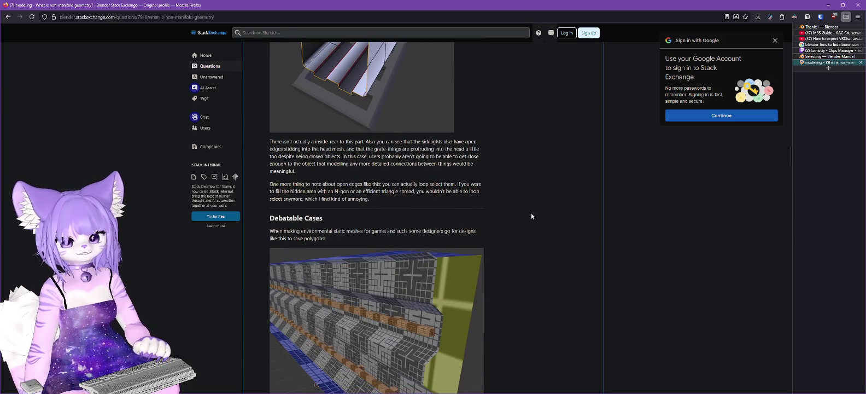
key(alt+Tab)
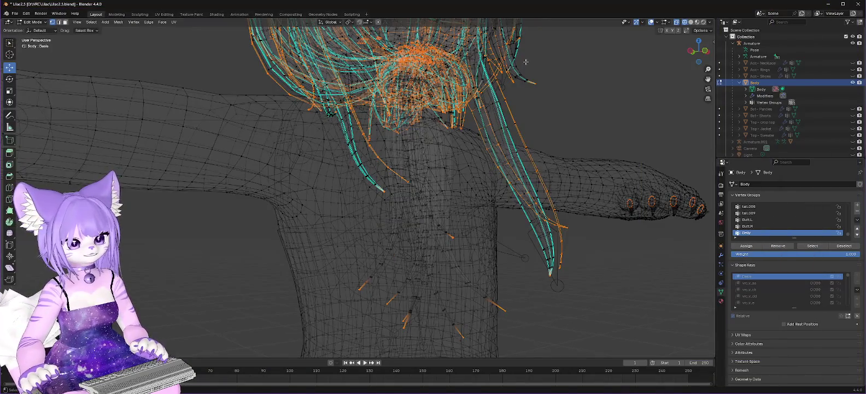
scroll(564, 64, up, 2)
scroll(563, 77, up, 2)
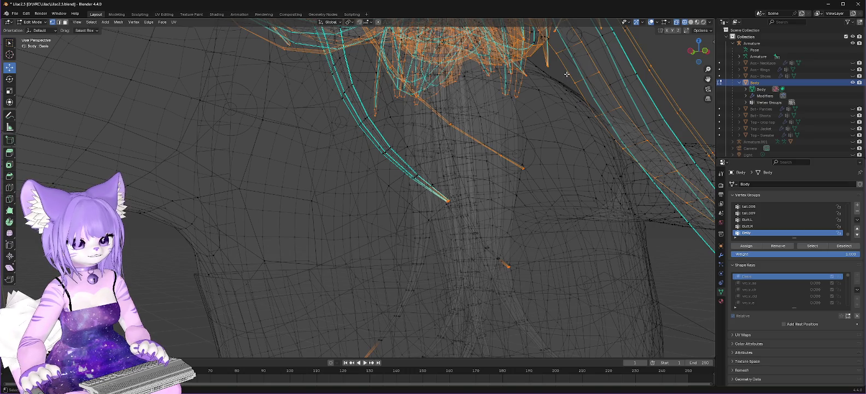
scroll(509, 108, up, 1)
scroll(509, 108, down, 1)
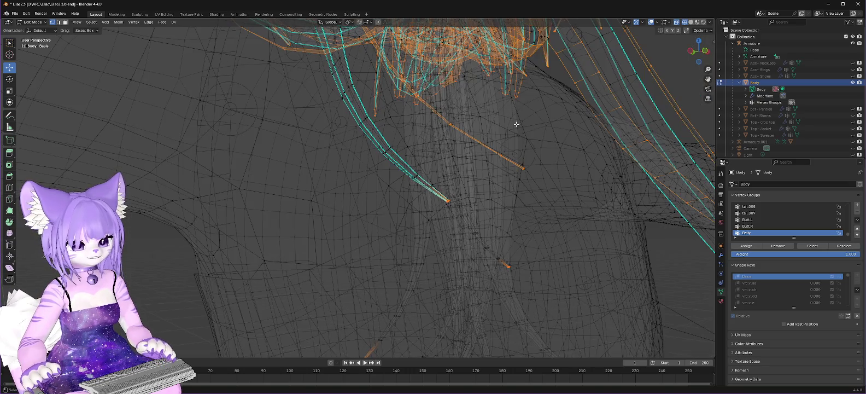
scroll(517, 174, right, 5)
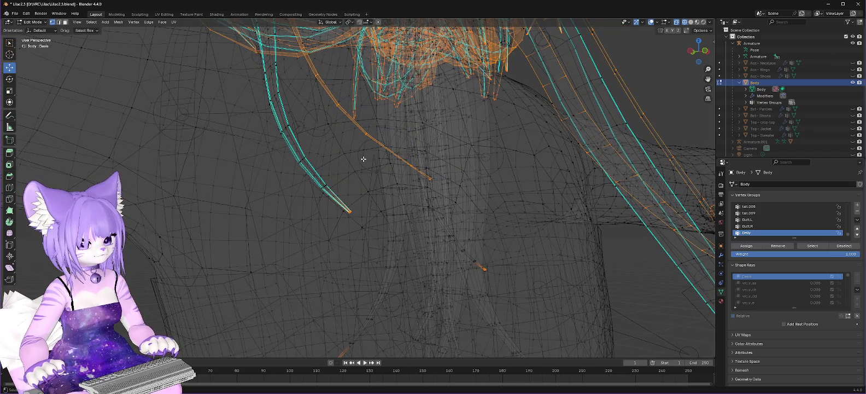
scroll(363, 159, down, 5)
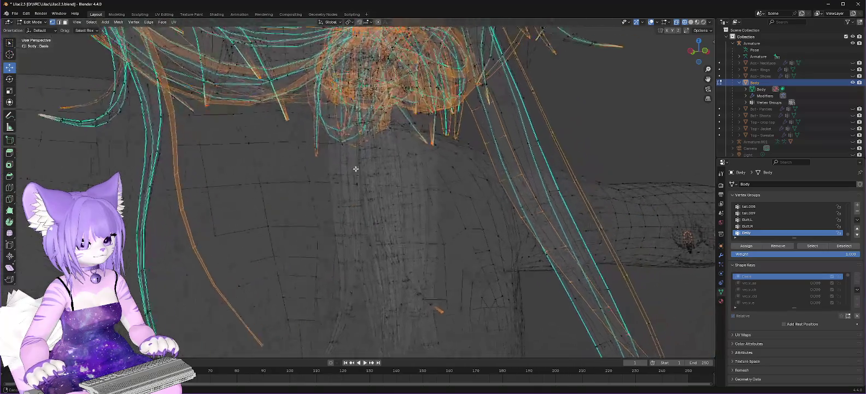
scroll(353, 159, up, 5)
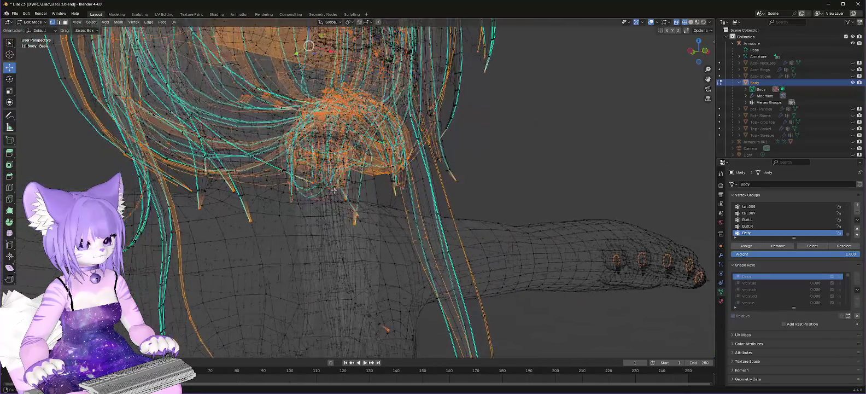
mouse_move(365, 182)
mouse_down()
mouse_move(453, 171)
mouse_move(407, 133)
mouse_up()
scroll(408, 133, up, 2)
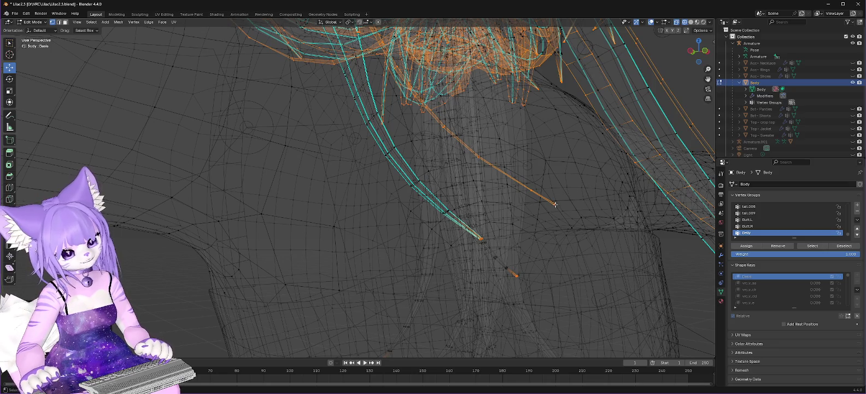
scroll(543, 223, up, 2)
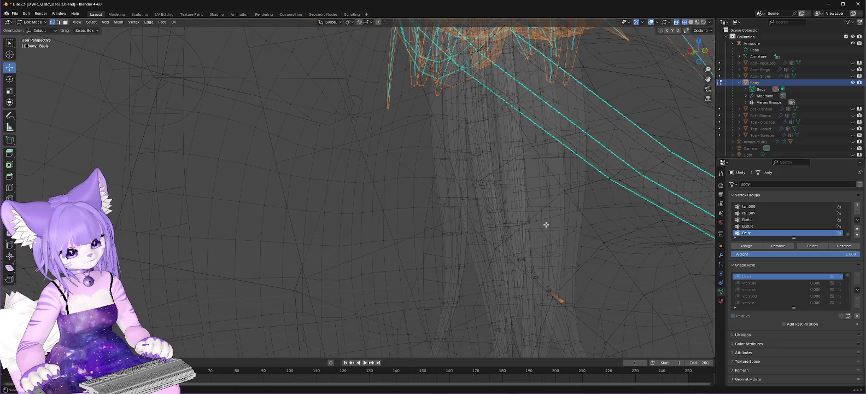
scroll(541, 235, up, 5)
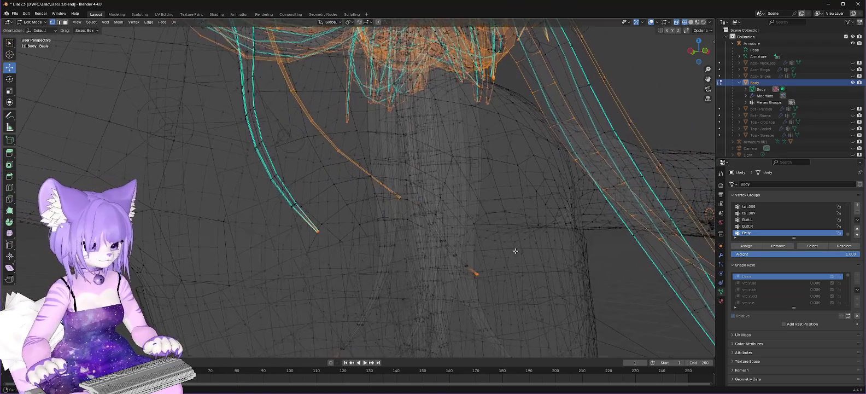
scroll(382, 235, down, 2)
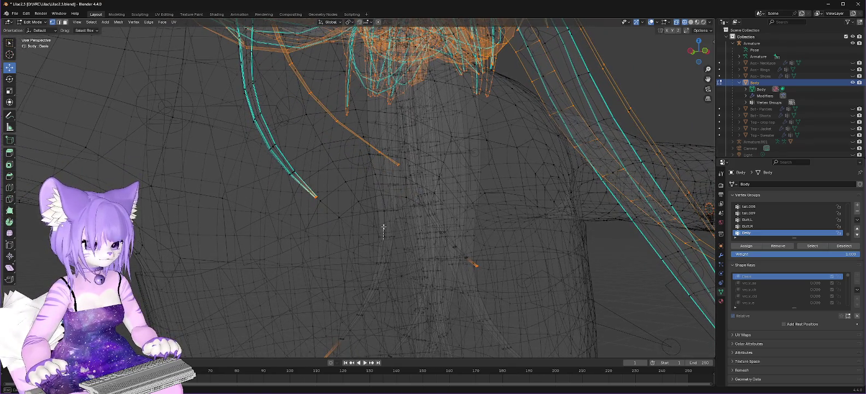
scroll(379, 219, down, 1)
scroll(376, 197, up, 4)
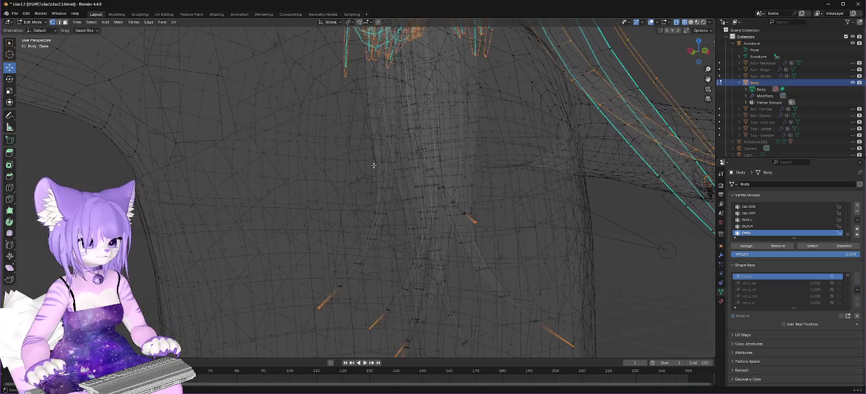
scroll(370, 163, down, 3)
scroll(319, 158, down, 2)
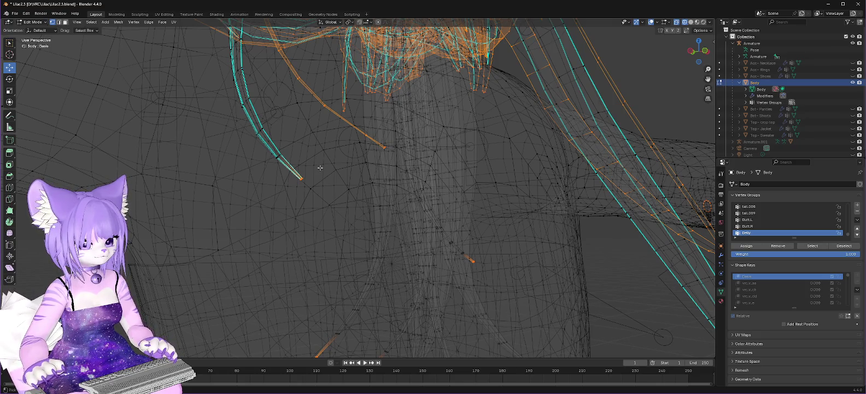
scroll(320, 164, up, 3)
scroll(321, 158, up, 4)
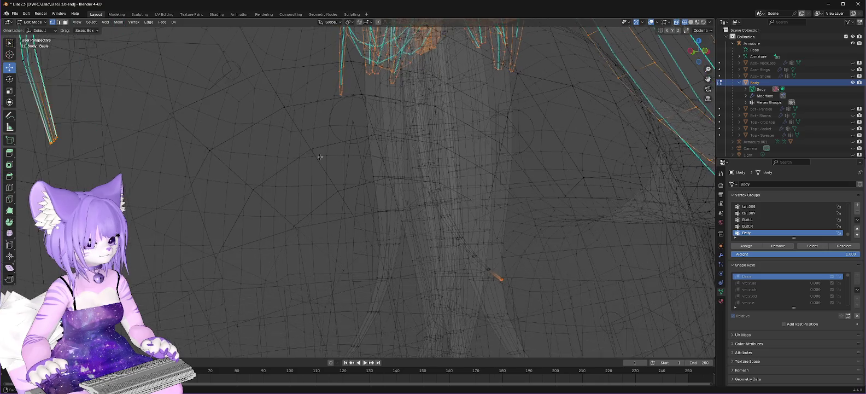
mouse_move(320, 157)
mouse_down()
mouse_move(188, 134)
mouse_move(202, 153)
mouse_move(218, 155)
mouse_up()
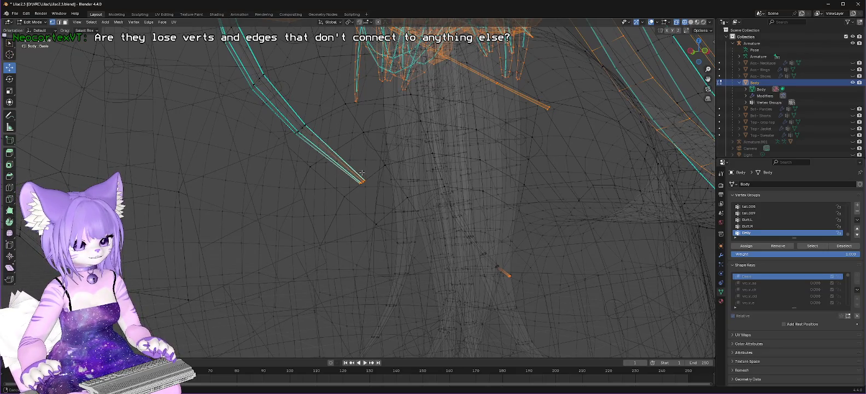
scroll(363, 168, up, 2)
scroll(365, 164, down, 2)
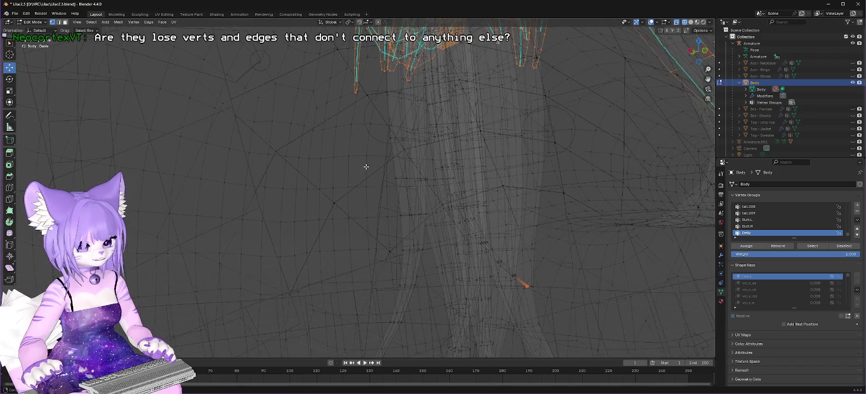
scroll(369, 166, up, 2)
scroll(369, 166, down, 2)
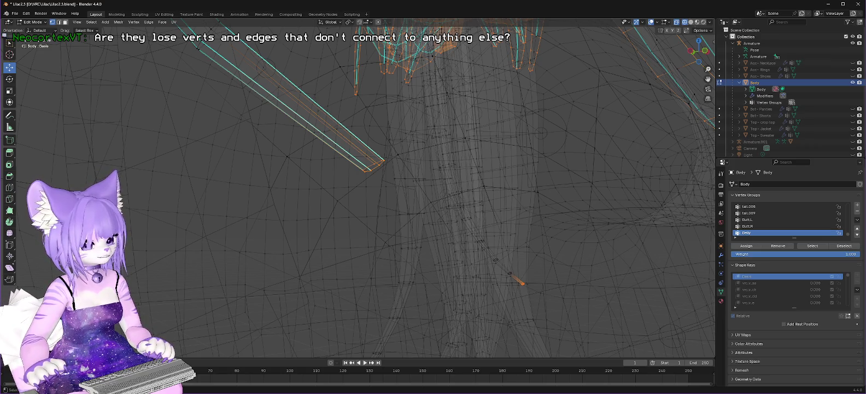
key(alt+a)
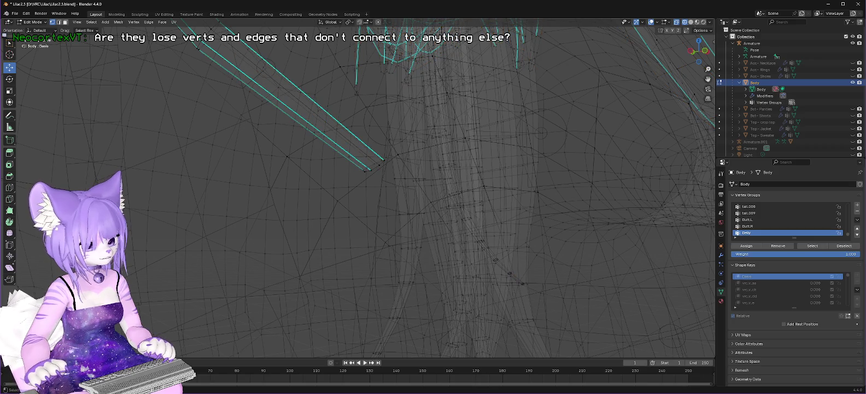
key(ctrl+z)
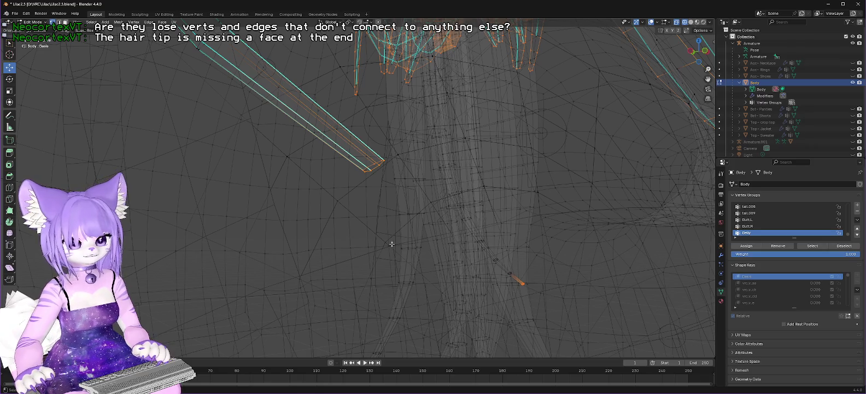
scroll(510, 134, down, 5)
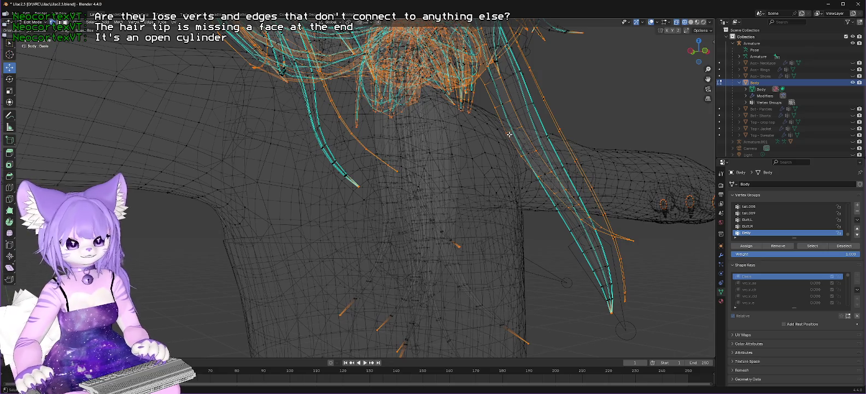
scroll(509, 134, up, 3)
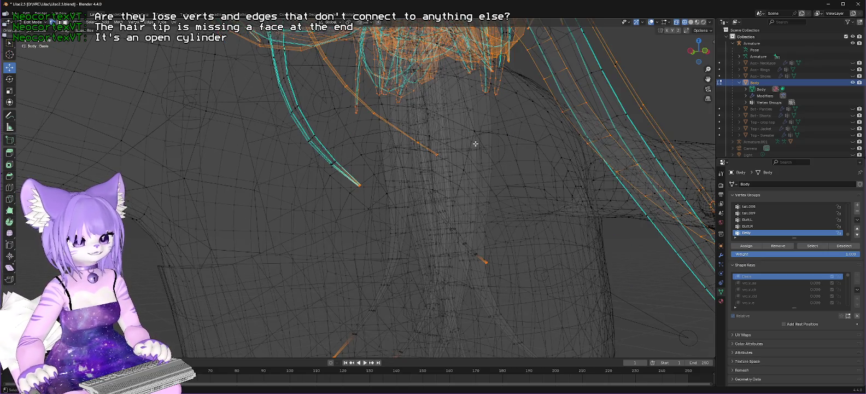
scroll(475, 144, down, 2)
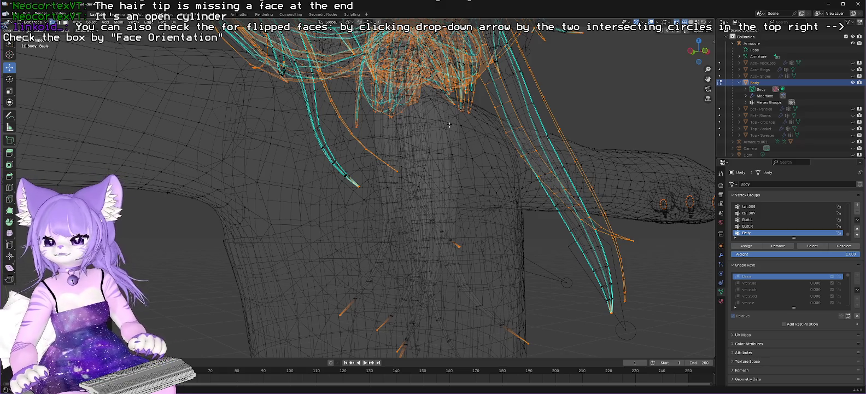
Enable Face Orientation in Viewport Overlays and switch to solid shading to reveal red faces.
click(658, 23)
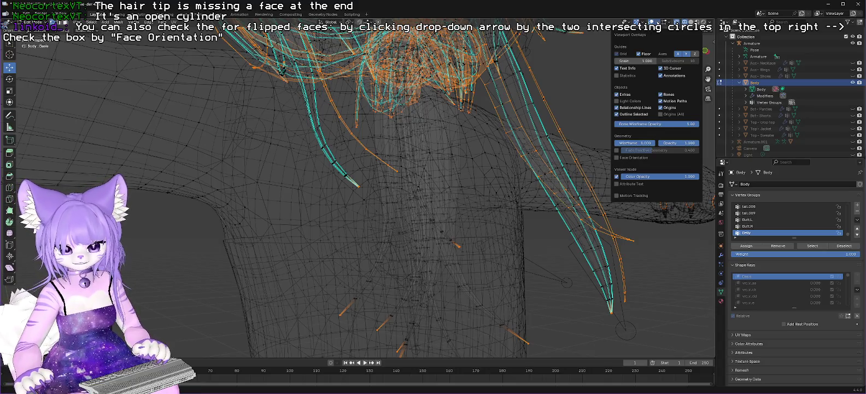
click(617, 158)
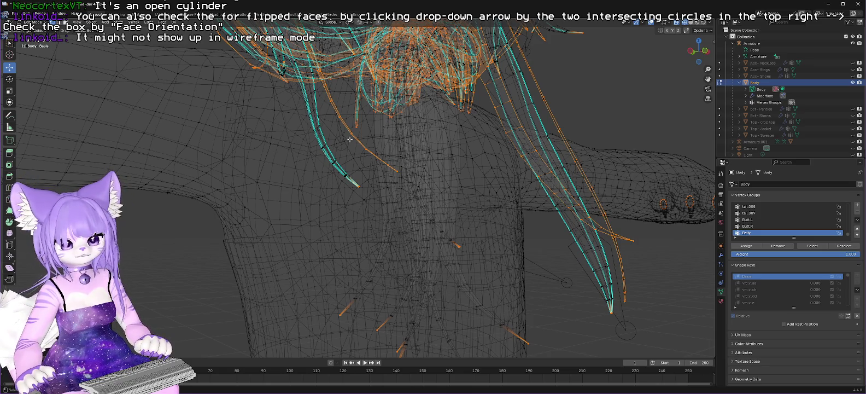
click(691, 23)
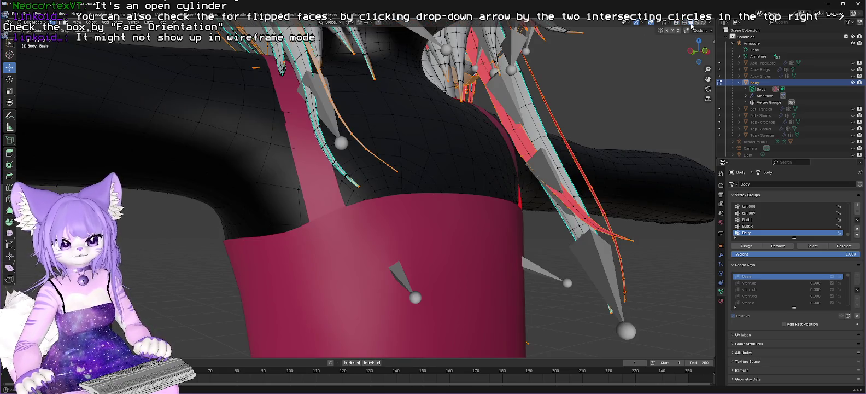
Toggle Face Orientation off and on repeatedly to compare the red back-facing faces.
click(658, 22)
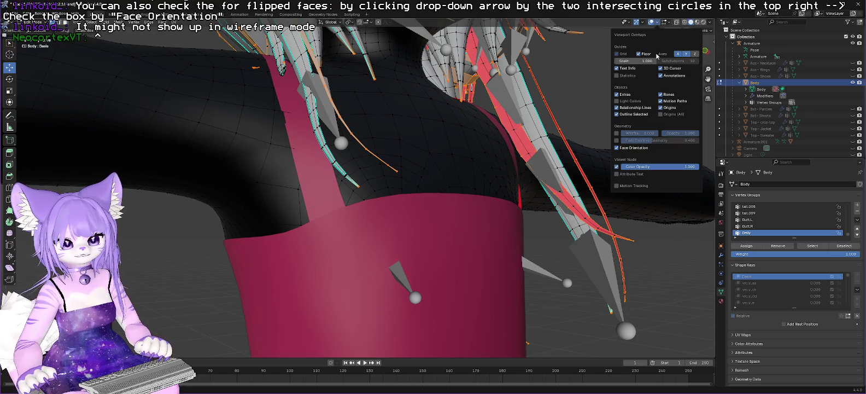
click(617, 149)
click(617, 149)
click(617, 148)
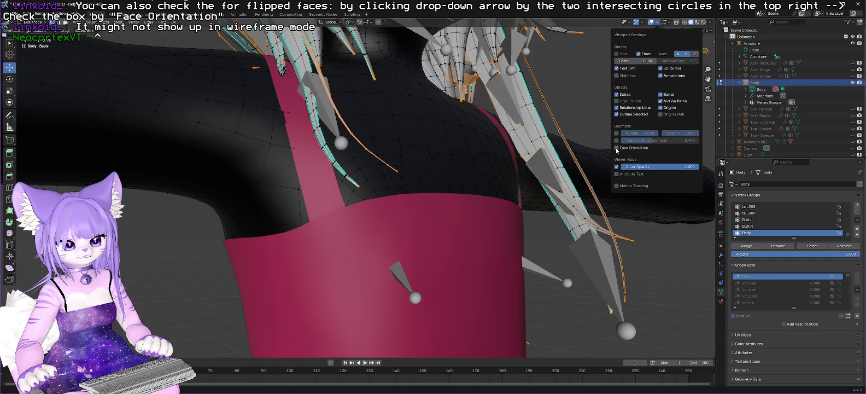
click(617, 149)
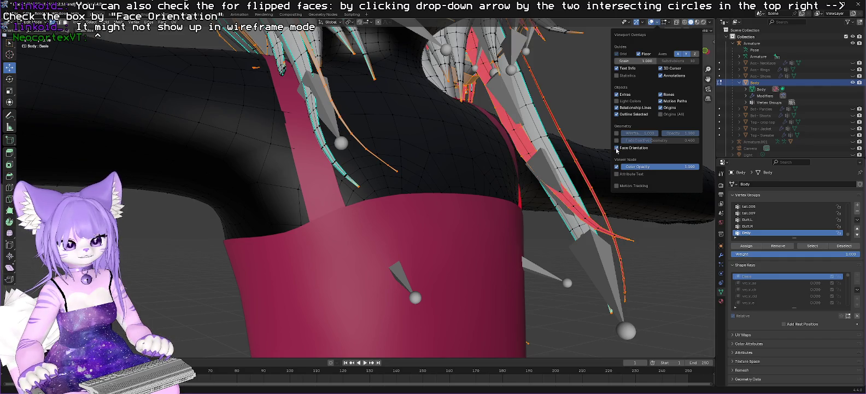
click(617, 148)
click(617, 149)
Zoom in and out on the Body mesh to frame the hair spikes.
scroll(592, 144, down, 3)
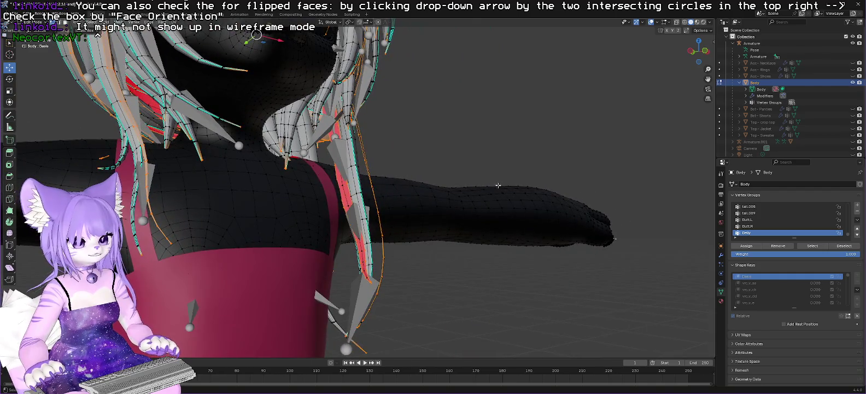
scroll(485, 188, down, 2)
scroll(432, 202, up, 3)
scroll(422, 204, down, 3)
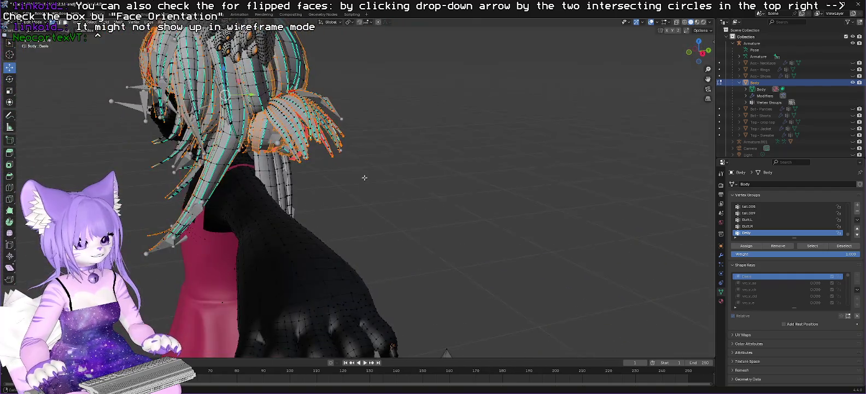
scroll(414, 175, up, 2)
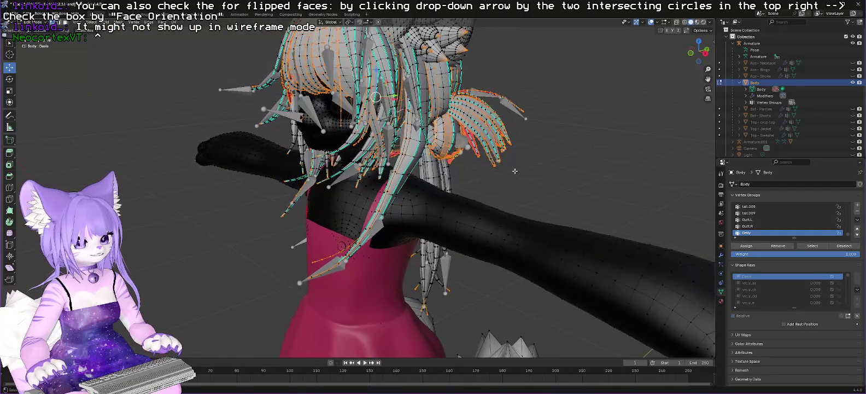
scroll(475, 152, down, 2)
scroll(452, 196, down, 2)
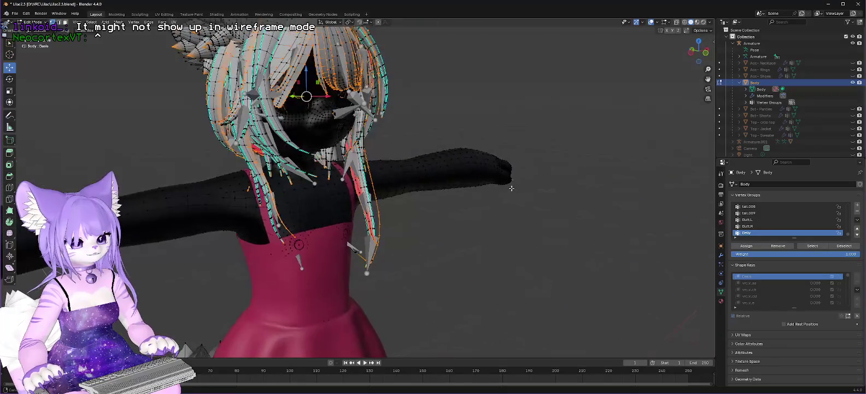
scroll(321, 196, up, 4)
scroll(321, 195, up, 5)
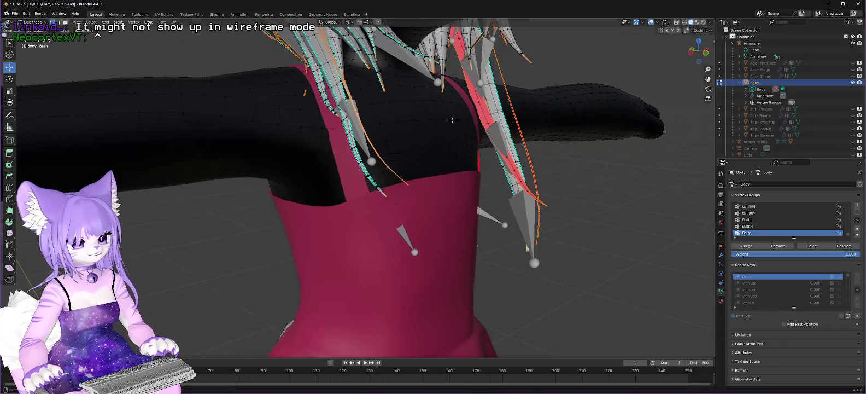
scroll(503, 148, up, 1)
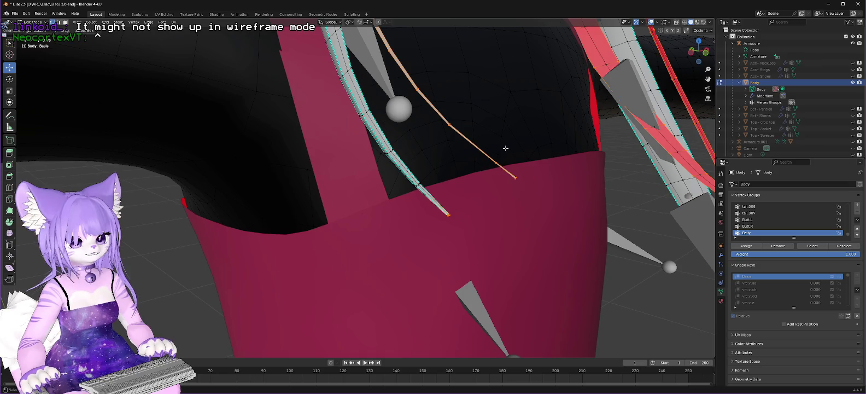
Orbit around and inside the body to inspect the red inner hair surfaces, then switch to Unity.
mouse_move(528, 214)
mouse_down()
mouse_move(487, 226)
mouse_move(433, 225)
mouse_move(430, 195)
mouse_move(507, 177)
mouse_move(395, 196)
mouse_move(481, 187)
mouse_move(484, 196)
mouse_up()
mouse_move(616, 174)
mouse_down()
mouse_move(406, 219)
mouse_move(188, 235)
mouse_up()
mouse_move(4, 244)
mouse_down()
mouse_move(535, 222)
mouse_move(339, 213)
mouse_move(252, 145)
mouse_move(120, 79)
mouse_move(334, 183)
mouse_move(348, 242)
mouse_move(500, 2)
mouse_up()
drag(509, 116, 211, 2)
mouse_move(387, 96)
mouse_down()
mouse_move(285, 129)
mouse_move(629, 148)
mouse_move(575, 178)
mouse_move(616, 112)
mouse_move(610, 302)
mouse_move(479, 334)
mouse_up()
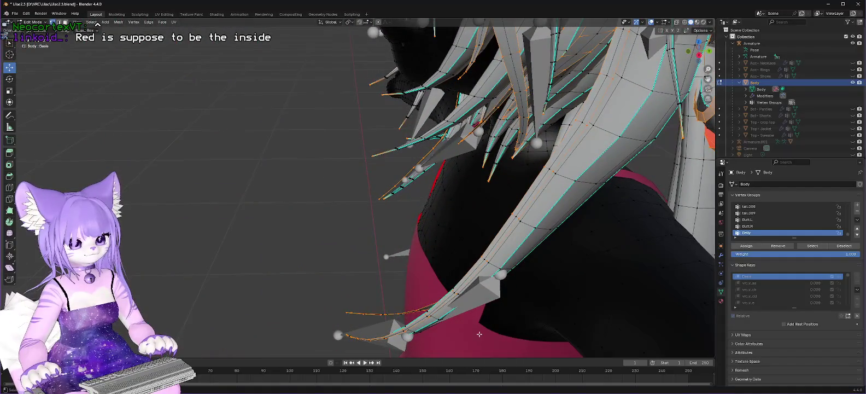
mouse_move(421, 282)
mouse_down()
mouse_move(170, 292)
mouse_move(251, 257)
mouse_move(154, 117)
mouse_move(164, 126)
mouse_up()
mouse_move(358, 247)
mouse_down()
mouse_move(514, 97)
mouse_move(474, 136)
mouse_move(493, 101)
mouse_up()
drag(381, 217, 441, 144)
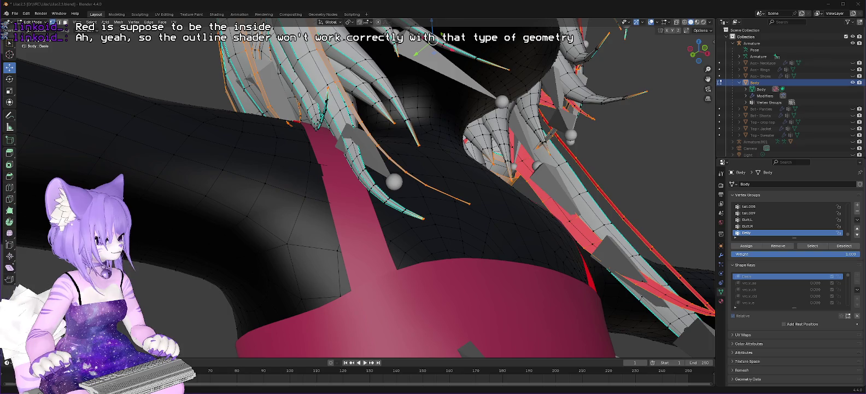
key(alt+Tab)
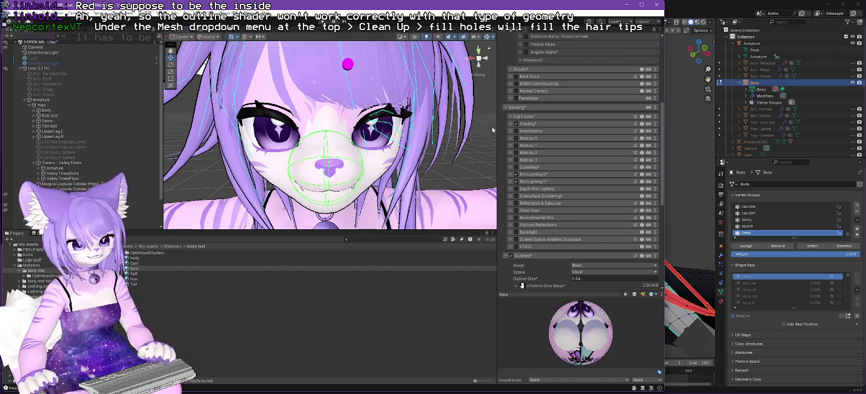
Orbit, pan and zoom around the avatar's face, head, arm and tail to inspect the outlines.
mouse_move(447, 143)
mouse_down()
mouse_move(478, 101)
mouse_move(423, 171)
mouse_move(437, 183)
mouse_move(468, 99)
mouse_up()
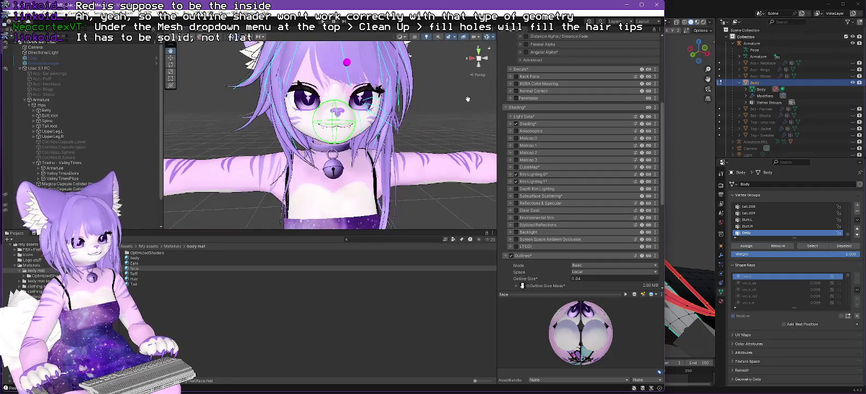
scroll(423, 111, up, 2)
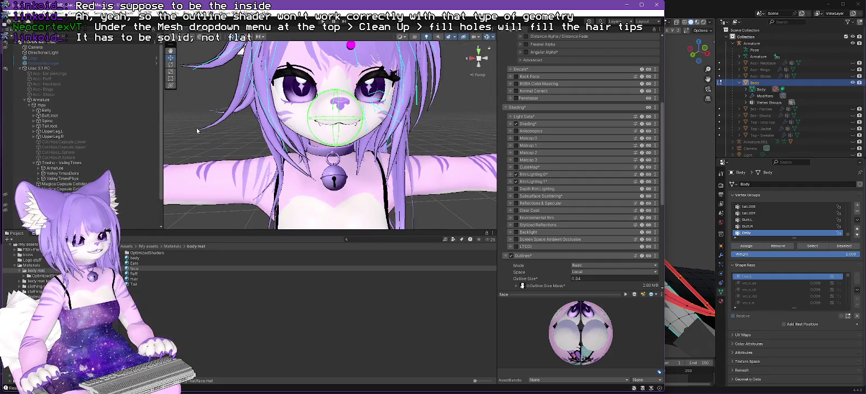
drag(223, 108, 211, 112)
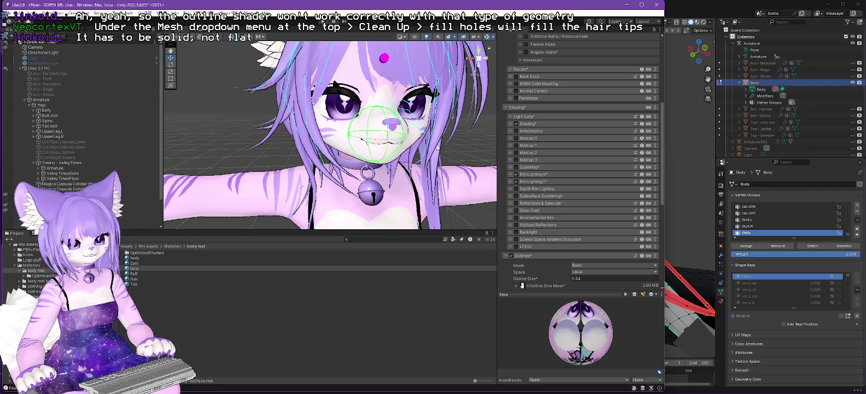
mouse_move(442, 157)
mouse_down()
mouse_move(284, 169)
mouse_move(399, 161)
mouse_move(269, 155)
mouse_move(348, 135)
mouse_move(329, 149)
mouse_move(448, 132)
mouse_up()
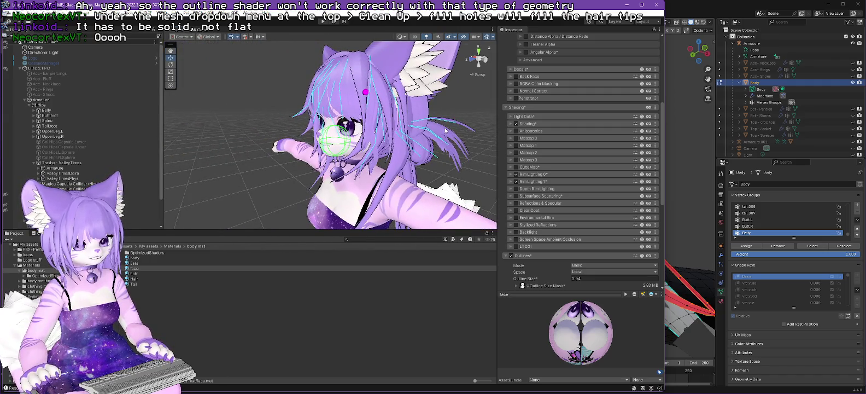
scroll(445, 129, up, 3)
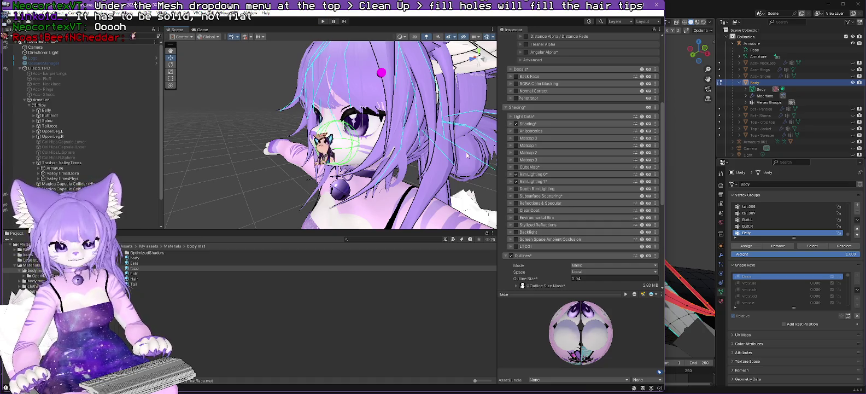
mouse_move(466, 155)
mouse_down()
mouse_move(446, 155)
mouse_move(456, 154)
mouse_up()
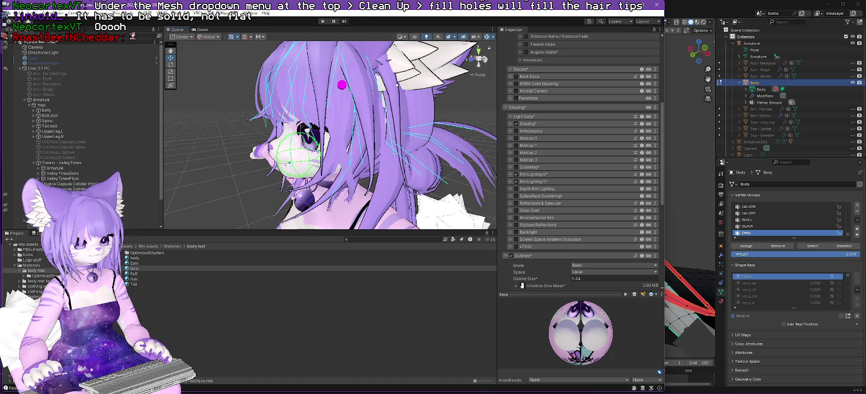
scroll(304, 202, down, 5)
mouse_move(309, 197)
mouse_down()
mouse_move(319, 188)
mouse_move(401, 180)
mouse_move(401, 143)
mouse_up()
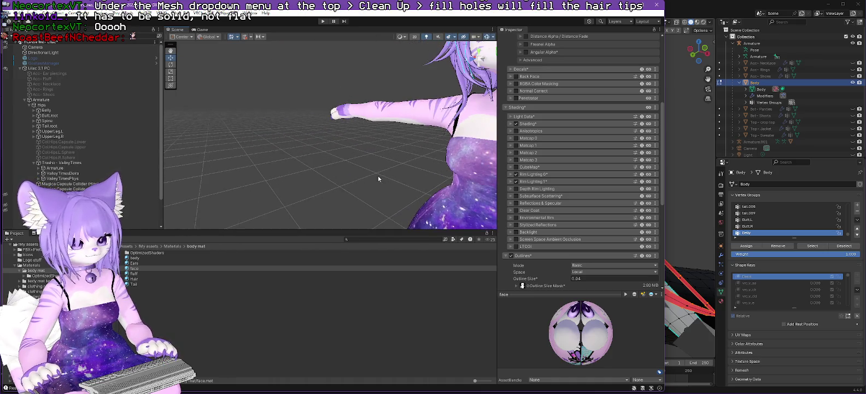
scroll(401, 142, up, 4)
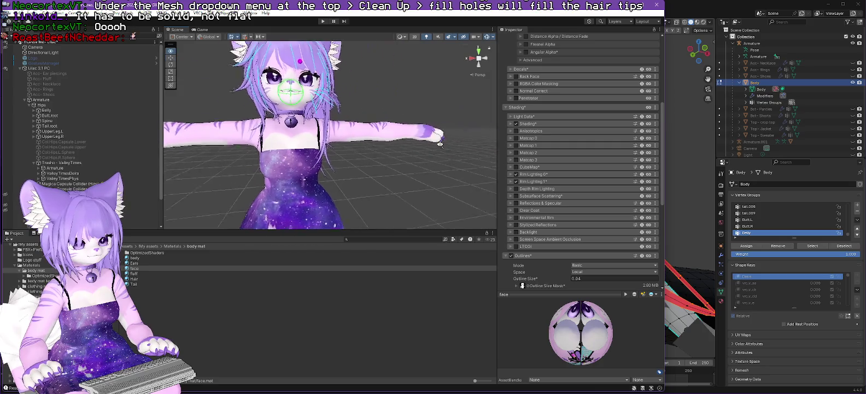
mouse_move(249, 143)
mouse_down()
mouse_move(325, 149)
mouse_move(291, 129)
mouse_move(262, 141)
mouse_up()
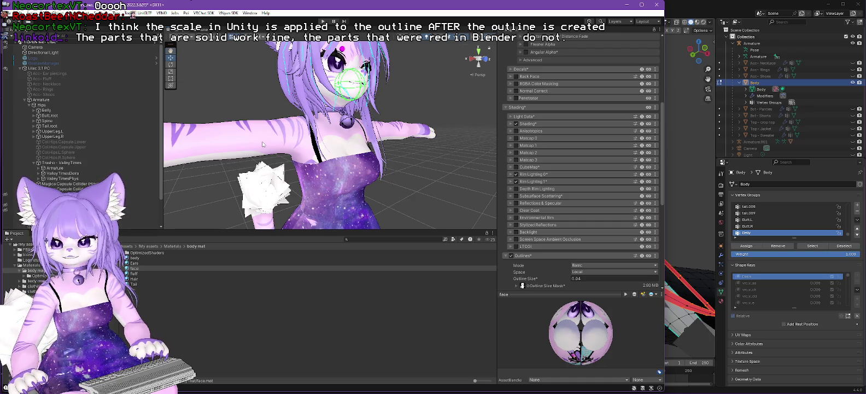
scroll(326, 105, up, 5)
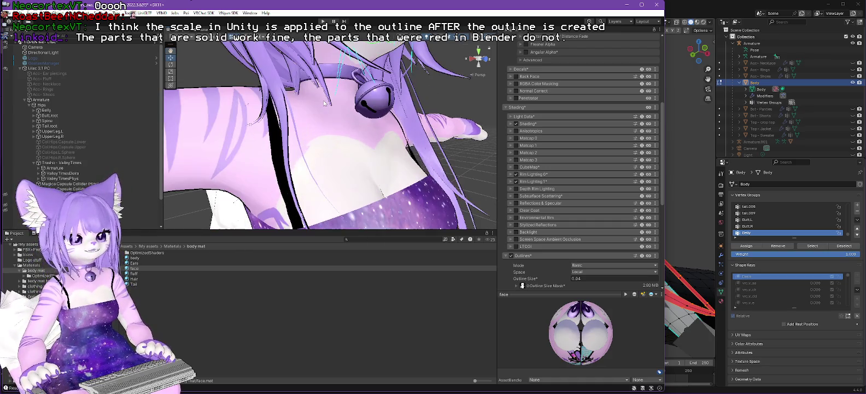
Zoom and pan around the avatar's chest and arm, then frame it with F.
scroll(317, 103, up, 2)
drag(267, 112, 270, 111)
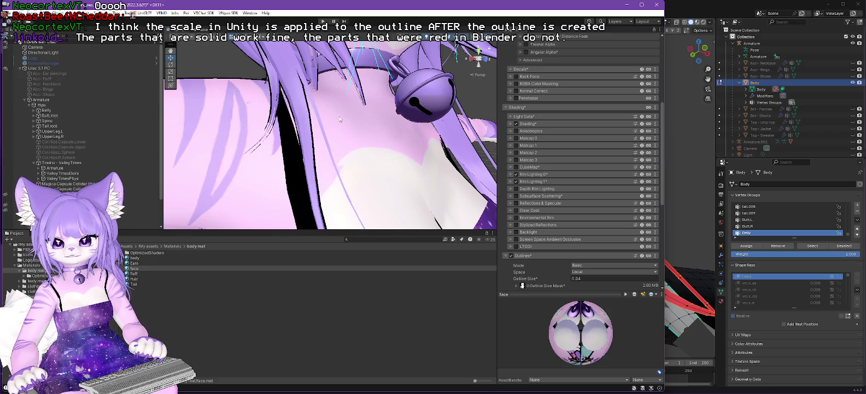
scroll(293, 104, down, 10)
scroll(322, 98, up, 5)
scroll(323, 98, down, 5)
scroll(371, 136, up, 6)
mouse_move(371, 136)
mouse_down()
mouse_move(293, 141)
mouse_move(298, 115)
mouse_move(238, 132)
mouse_move(275, 137)
mouse_move(248, 143)
mouse_move(260, 145)
mouse_up()
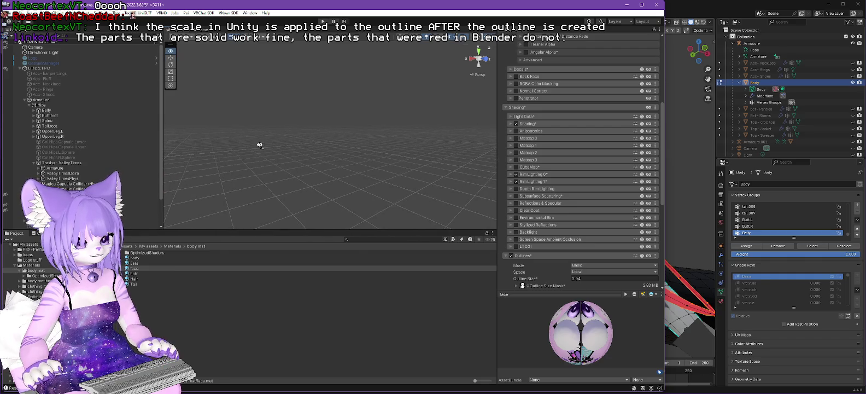
key(f)
Snap the Scene view to front, deselect the face material, and centre the whole avatar.
mouse_move(386, 114)
mouse_down()
mouse_move(372, 105)
mouse_move(360, 140)
mouse_up()
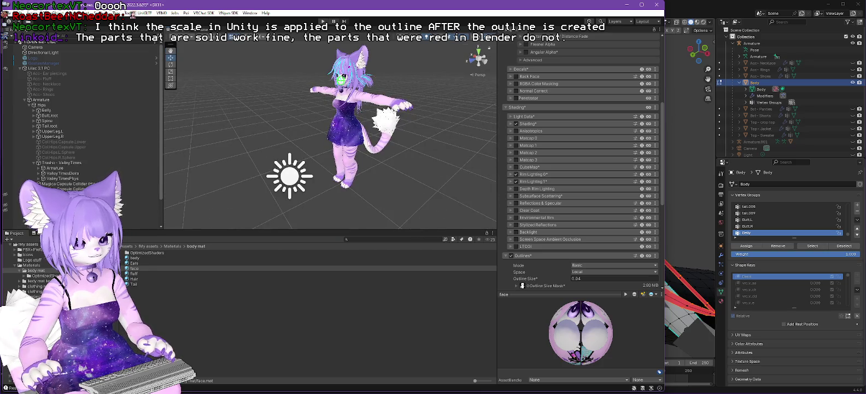
drag(381, 93, 381, 175)
scroll(350, 153, up, 5)
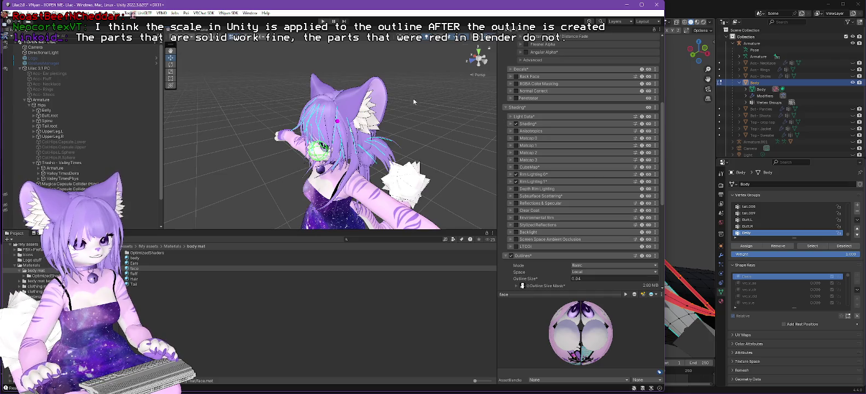
click(484, 62)
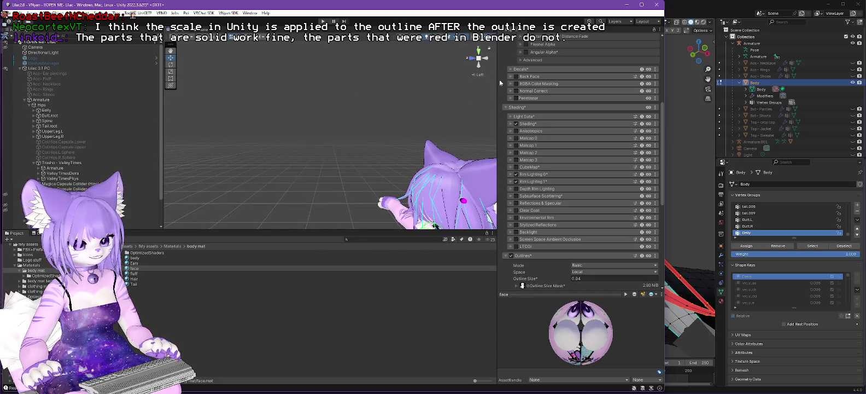
click(471, 60)
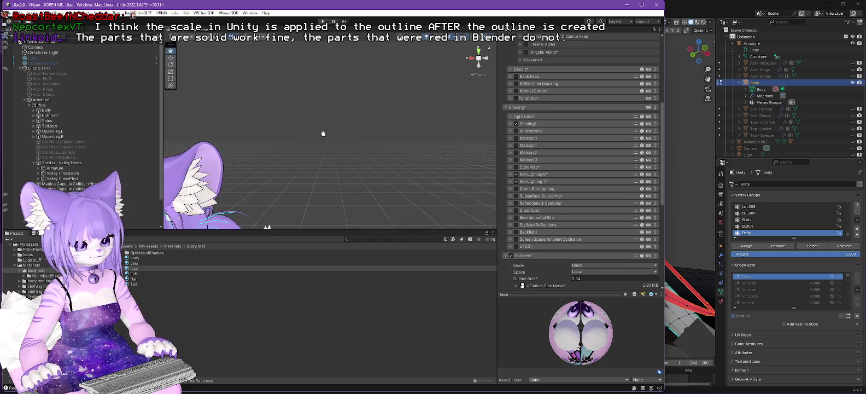
mouse_move(322, 148)
mouse_down()
mouse_move(332, 133)
mouse_move(300, 178)
mouse_move(316, 165)
mouse_up()
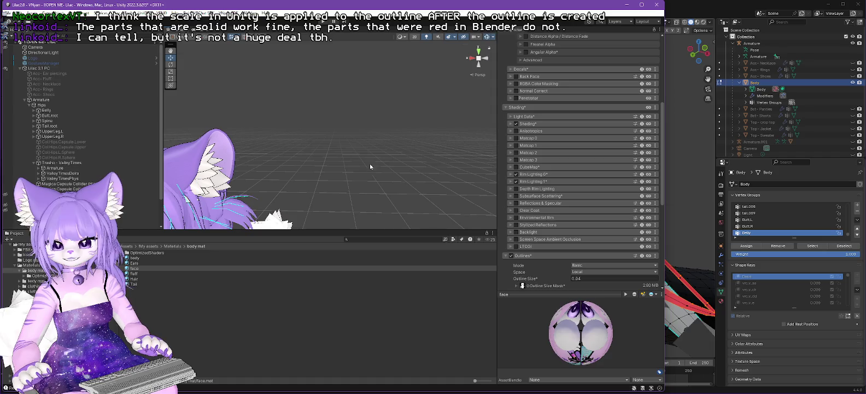
click(366, 166)
scroll(279, 140, down, 5)
scroll(276, 160, down, 5)
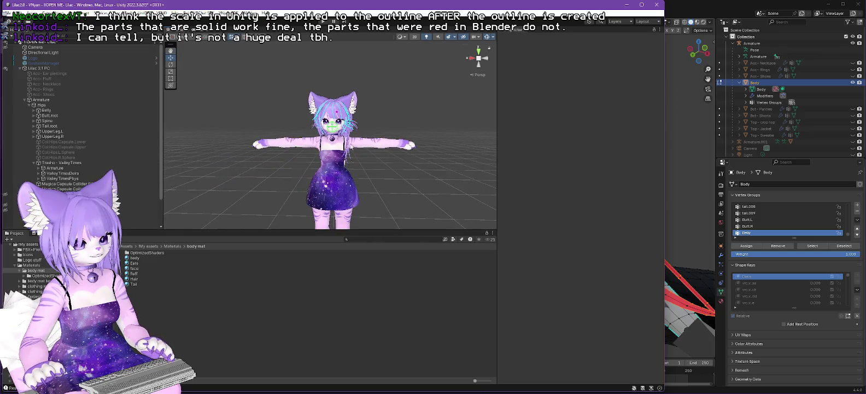
drag(312, 123, 345, 133)
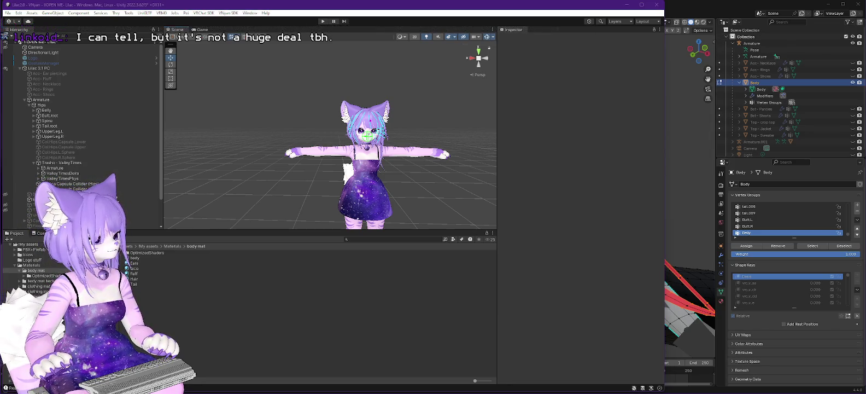
key(alt+Tab)
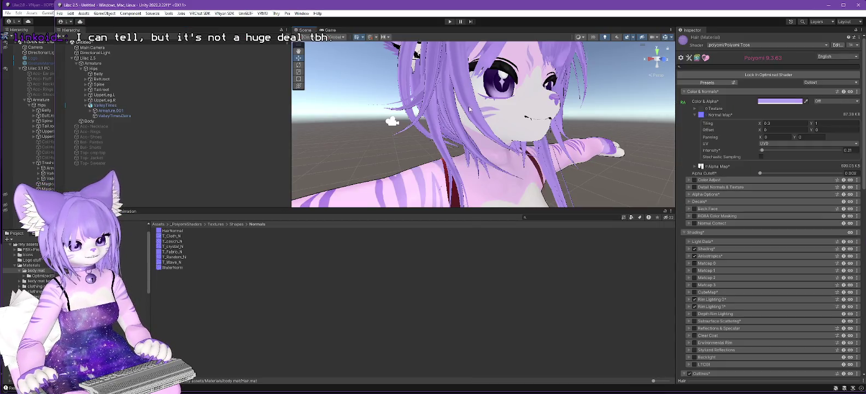
Set the outline space to Local and the outline size to 0.015.
scroll(496, 125, down, 3)
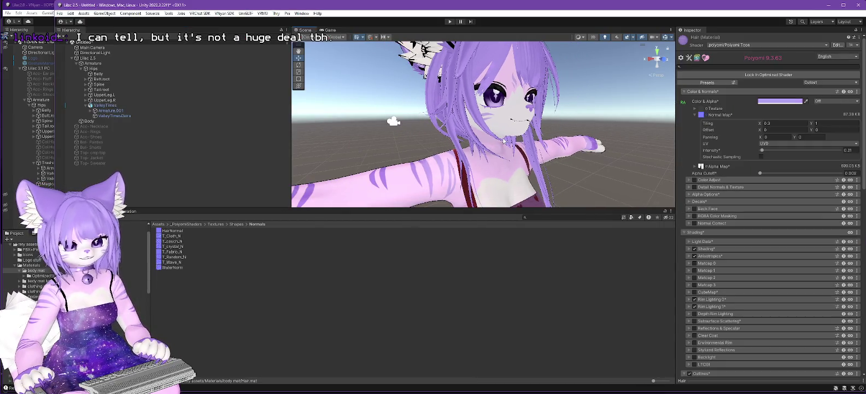
scroll(736, 230, down, 3)
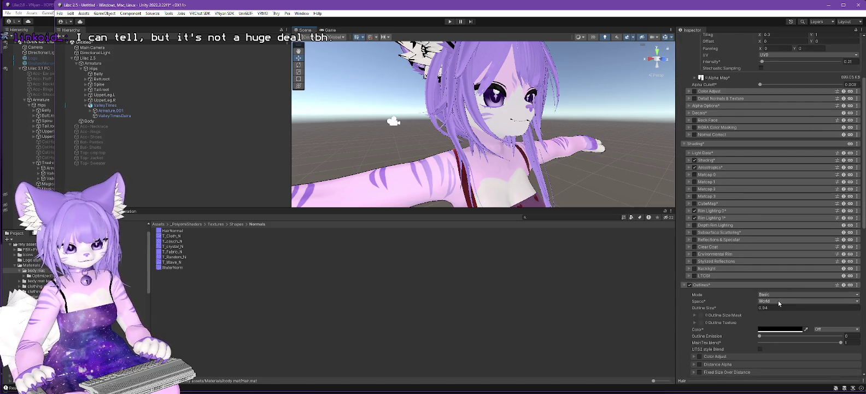
click(779, 300)
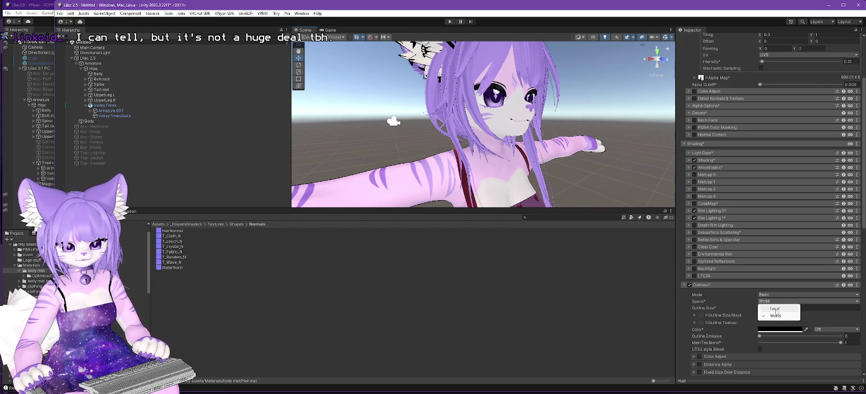
click(775, 309)
click(774, 309)
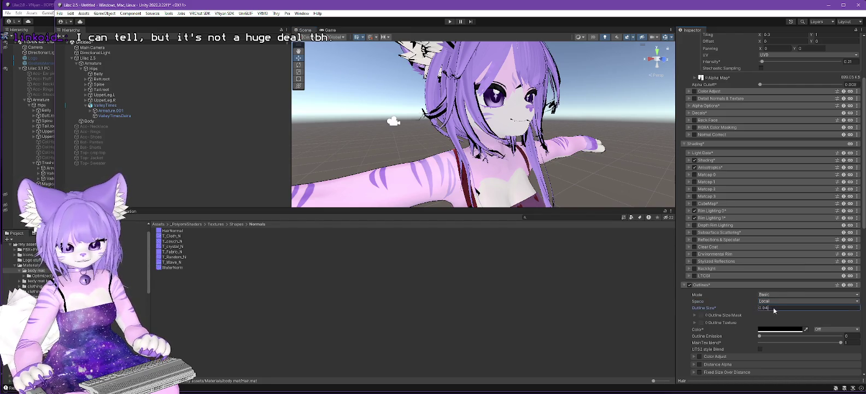
text(0.015)
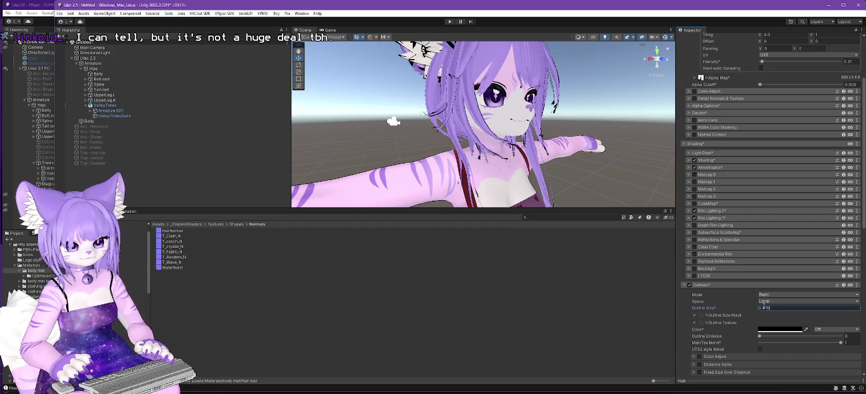
Orbit around the face and outstretched arm to check the thinner outline, then select Lilac 2.5.
scroll(448, 134, up, 5)
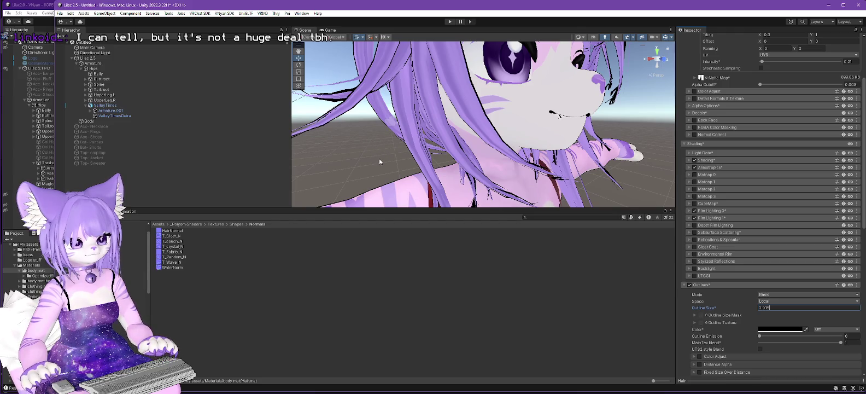
drag(379, 159, 384, 161)
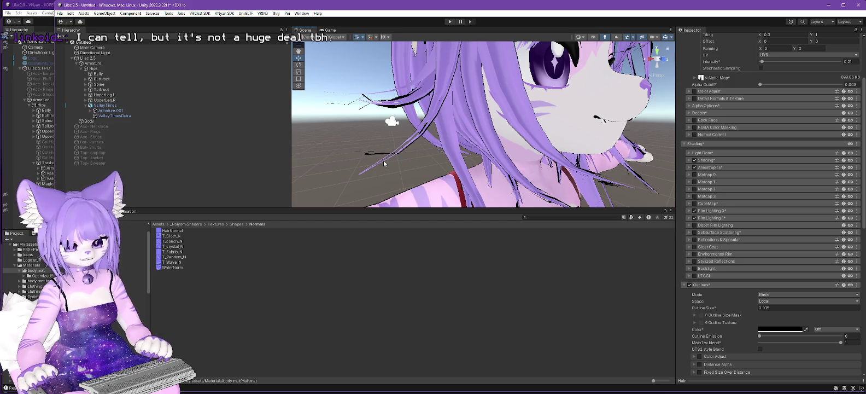
scroll(740, 310, down, 3)
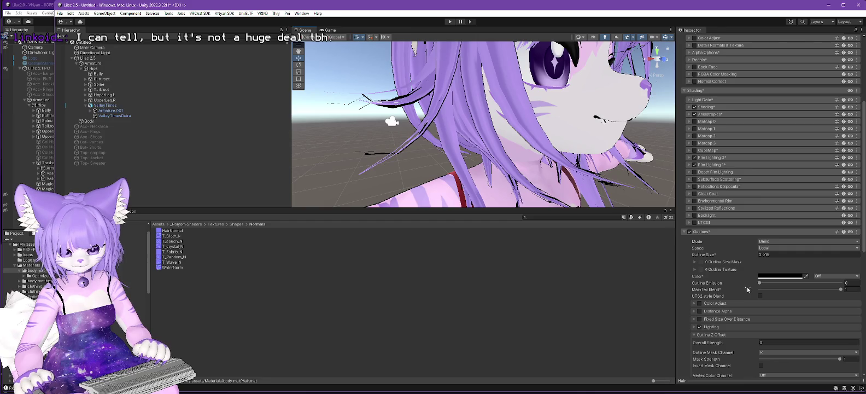
scroll(747, 289, down, 1)
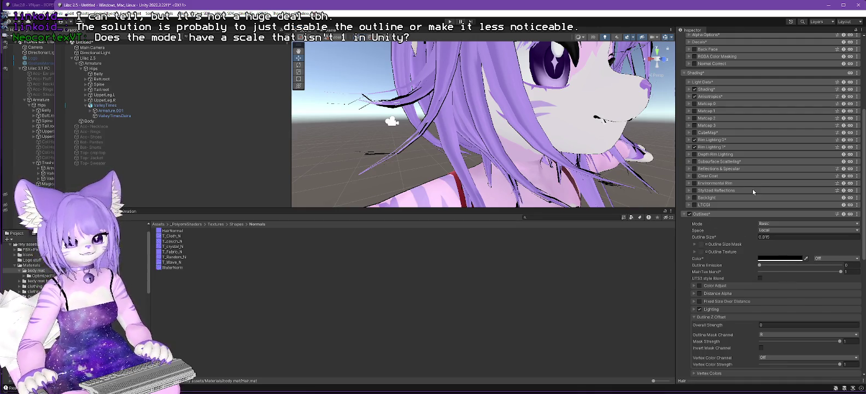
drag(585, 180, 516, 170)
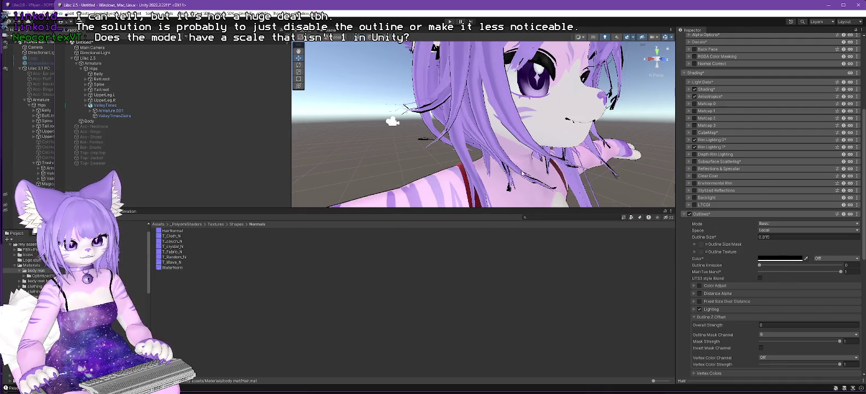
mouse_move(664, 171)
mouse_down()
mouse_move(560, 166)
mouse_move(509, 140)
mouse_move(559, 170)
mouse_move(522, 174)
mouse_move(640, 154)
mouse_move(592, 139)
mouse_move(599, 143)
mouse_up()
drag(643, 185, 616, 183)
click(218, 58)
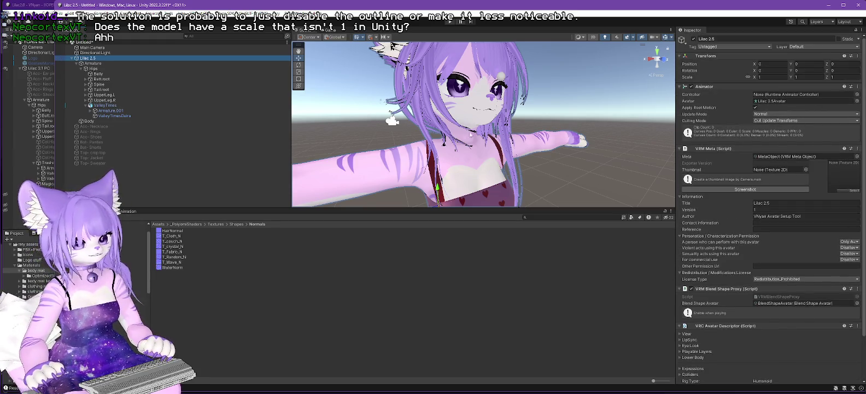
Inspect the Hair material, confirm the Lilac 2.5 root's scale is 1, and browse Poiyomi textures.
scroll(369, 117, up, 5)
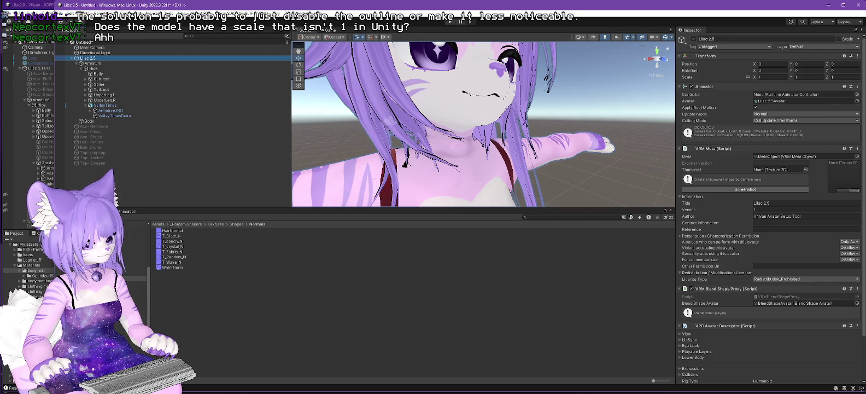
click(36, 270)
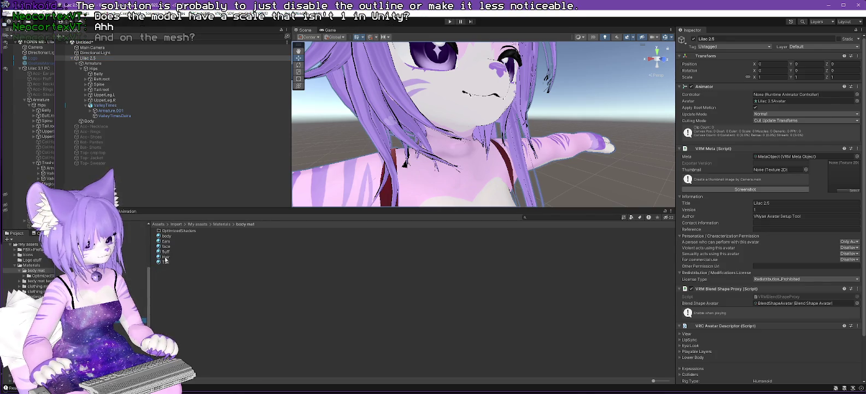
click(166, 257)
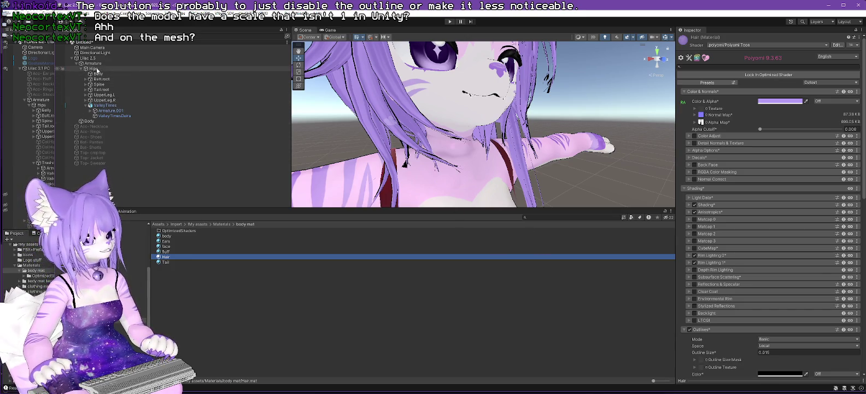
click(92, 58)
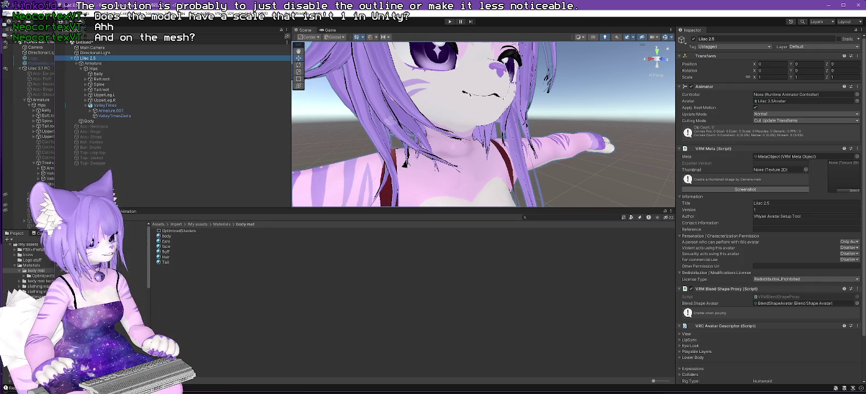
click(141, 301)
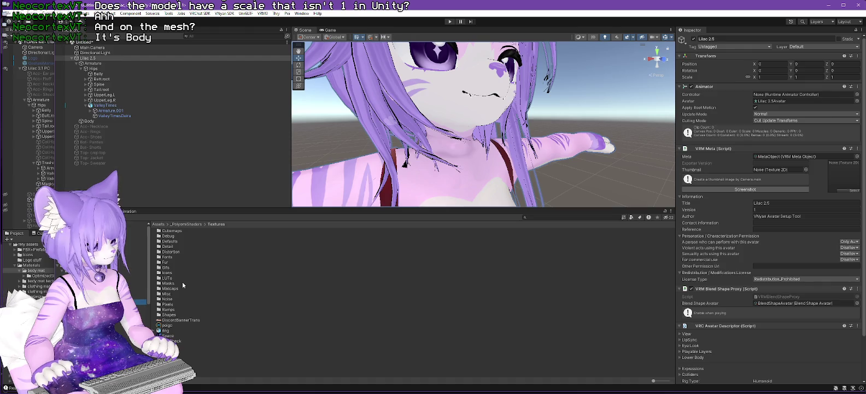
Expand Lilac 2.5 in the FBX folder and inspect its Body sub-assets and mesh info.
click(62, 270)
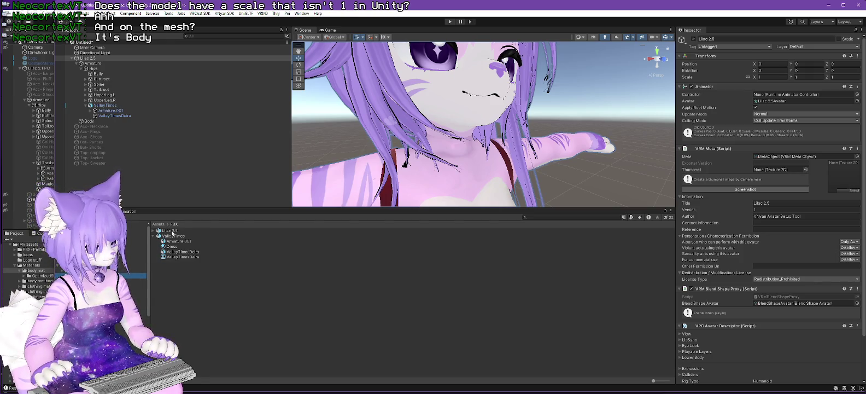
click(154, 232)
click(155, 231)
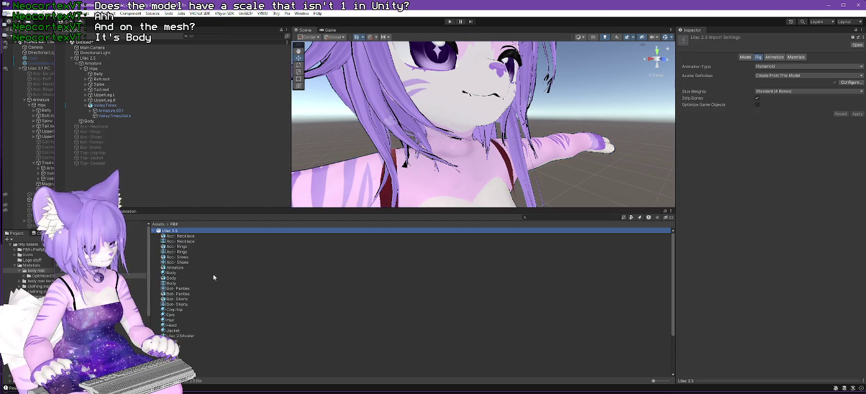
click(170, 283)
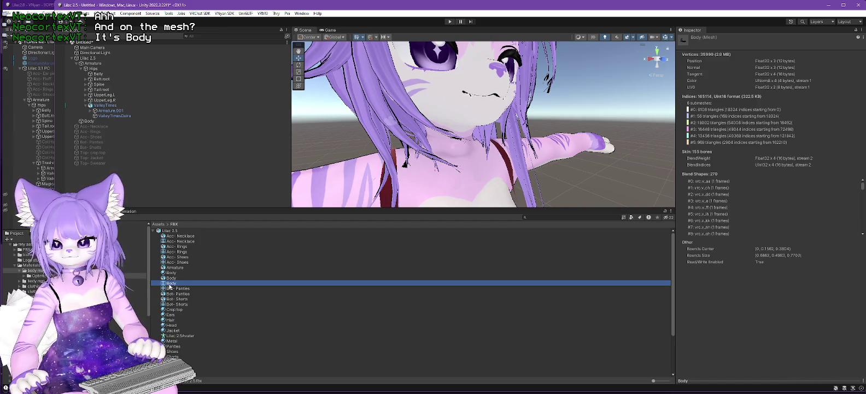
click(170, 273)
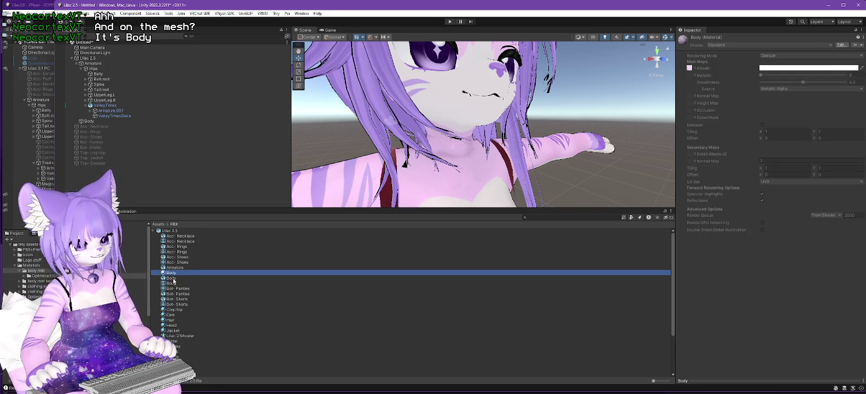
click(173, 279)
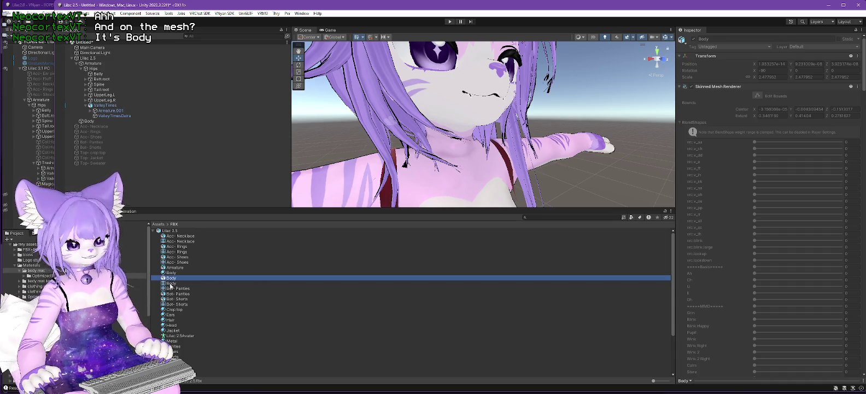
click(170, 283)
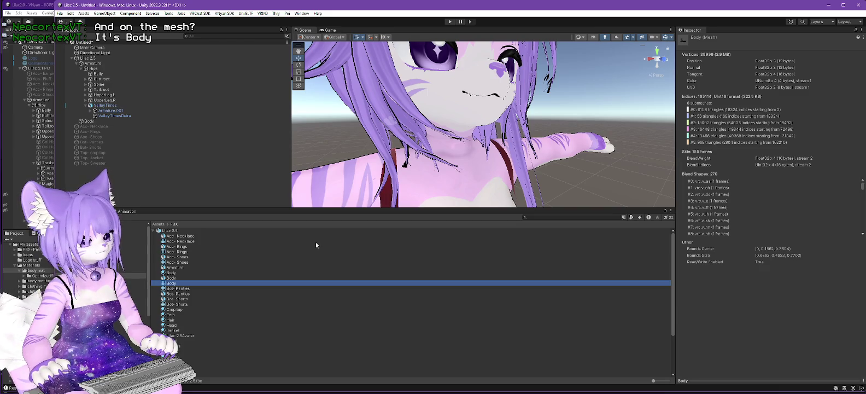
Select Body in the Hierarchy, collapse its blend shapes, and read its 2.477952 scale.
click(86, 122)
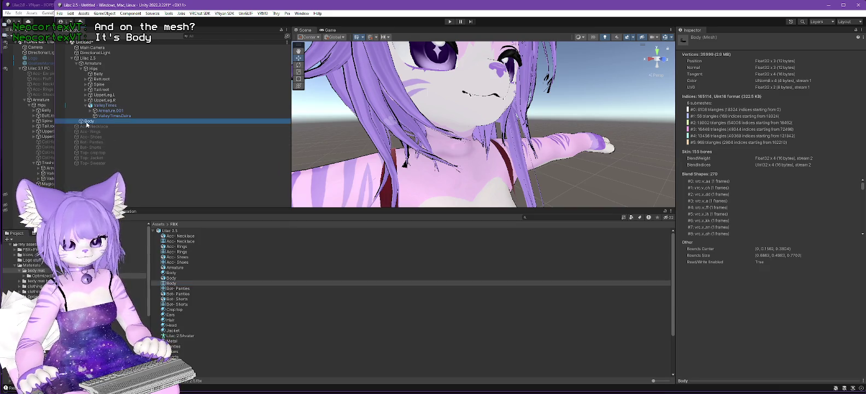
click(693, 122)
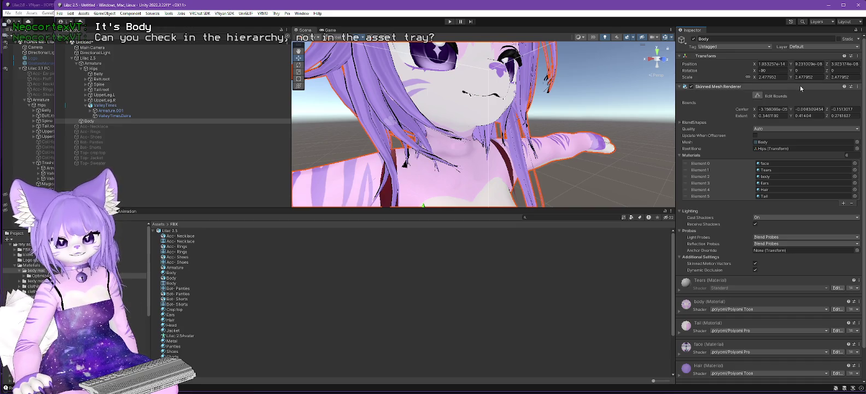
click(772, 77)
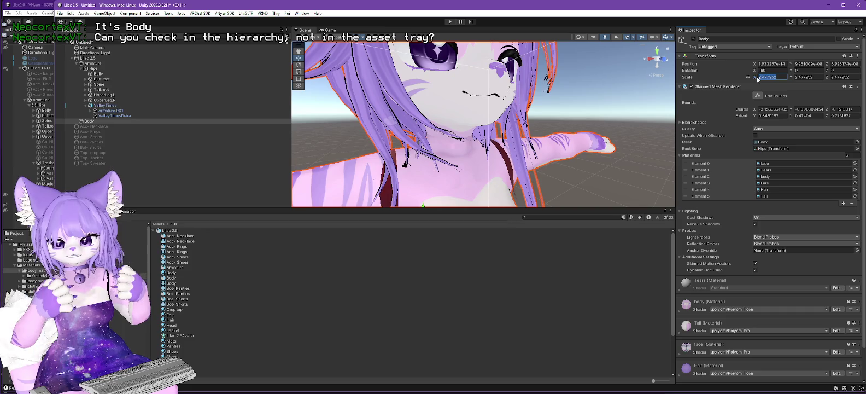
Enter 1 in the Body's linked Scale X field, then zoom the Scene view to check the avatar.
text(1)
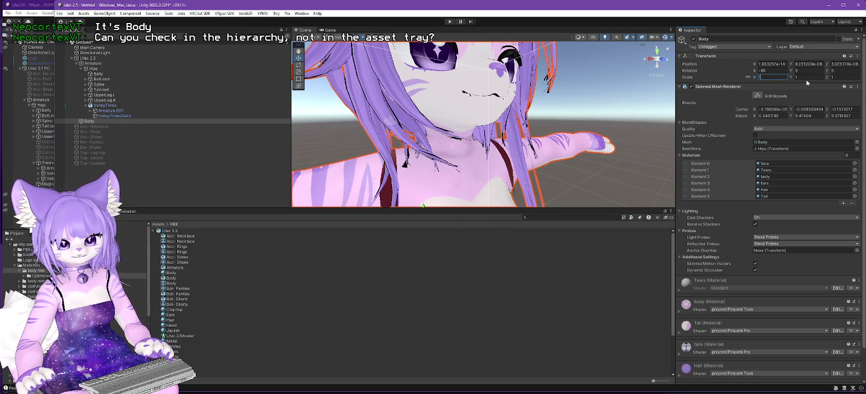
scroll(450, 146, down, 5)
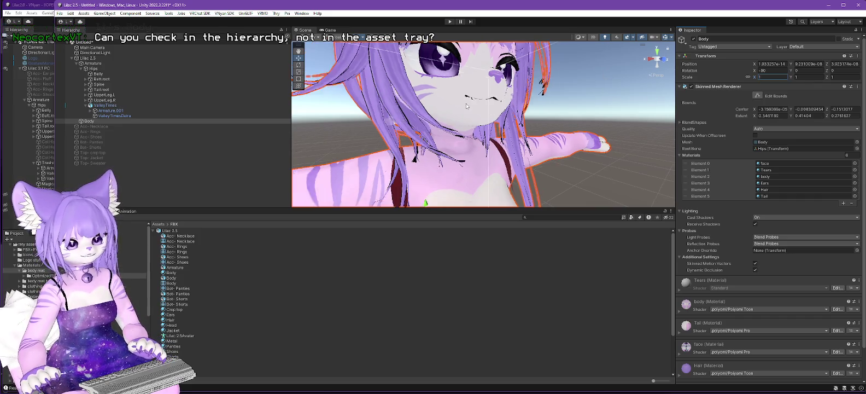
scroll(450, 146, up, 3)
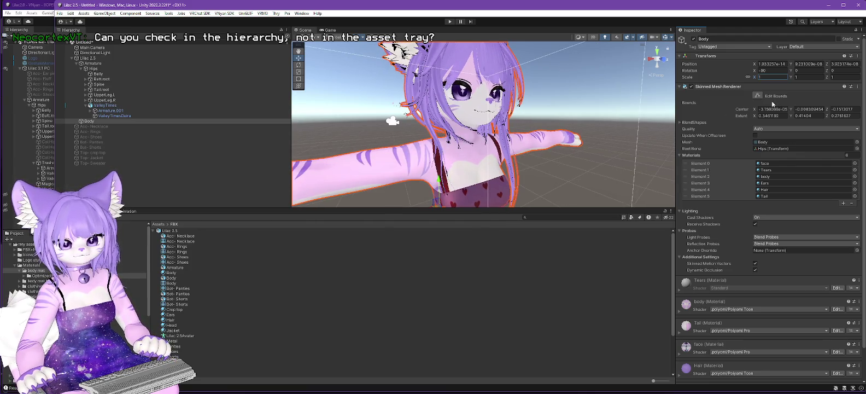
scroll(533, 171, down, 3)
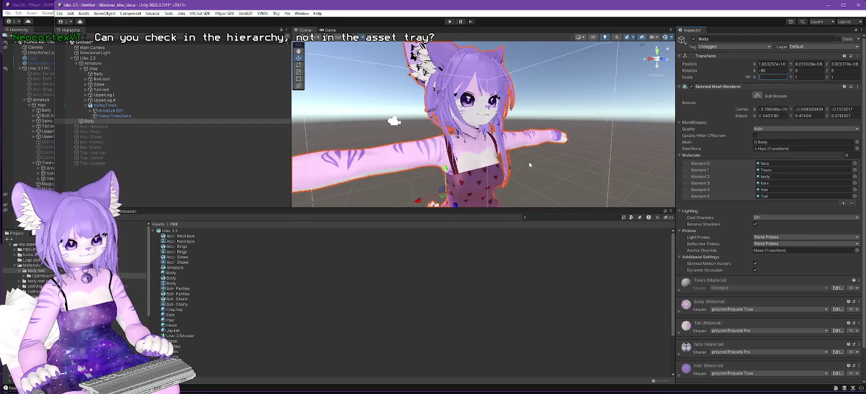
scroll(533, 170, up, 1)
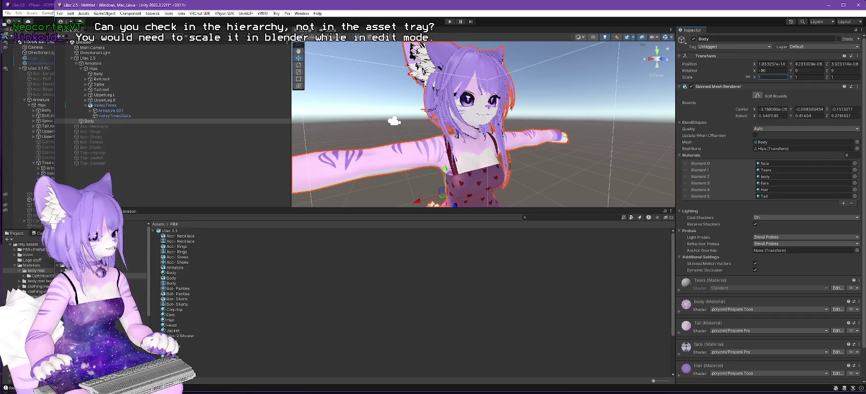
Open a blank text tab in the text editor without reloading the file.
key(alt+Tab)
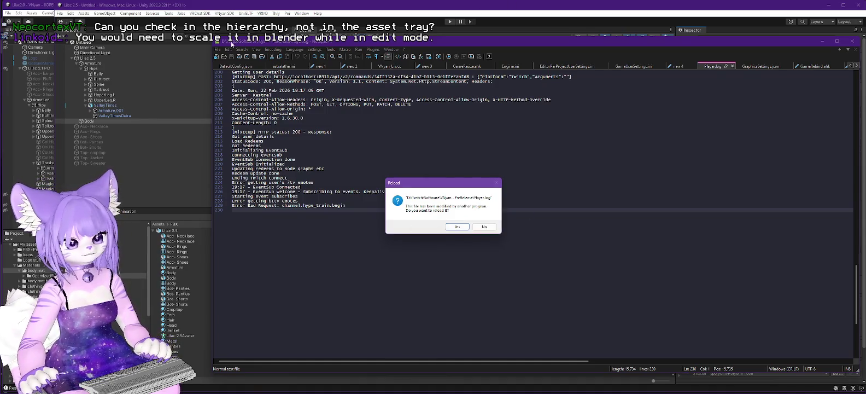
click(479, 224)
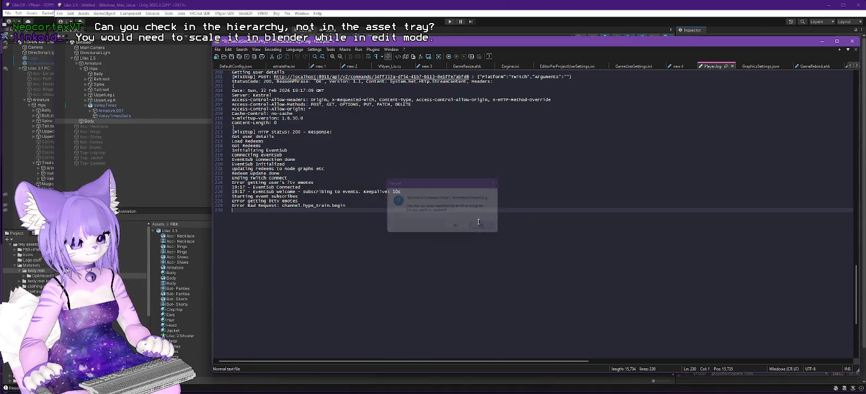
click(217, 49)
click(236, 57)
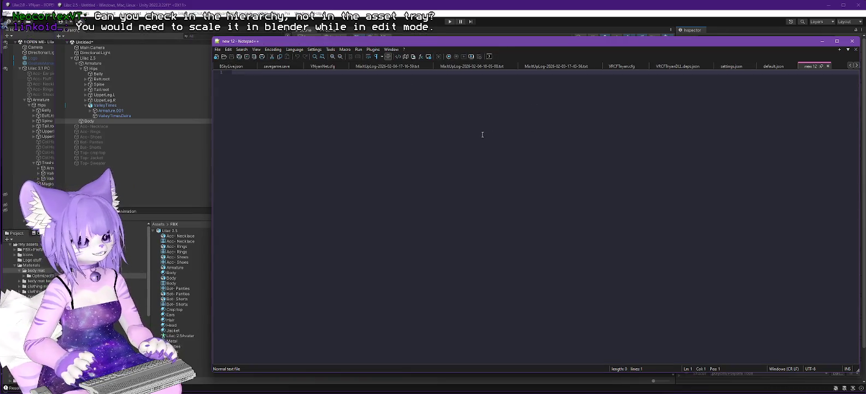
Restore the Body's 2.477952 scale, copy the value, then close the text editor and minimize Unity.
click(706, 27)
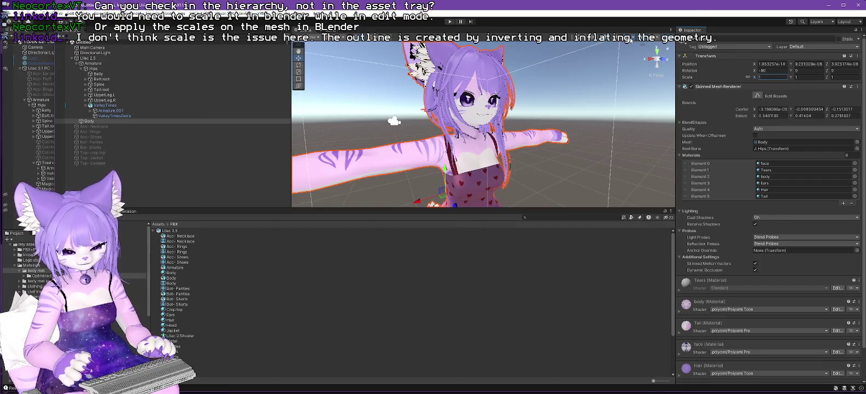
text(2.477952)
key(Return)
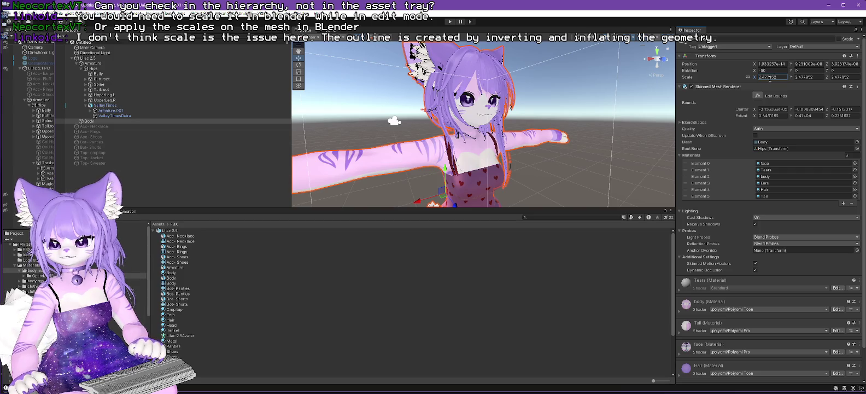
click(782, 76)
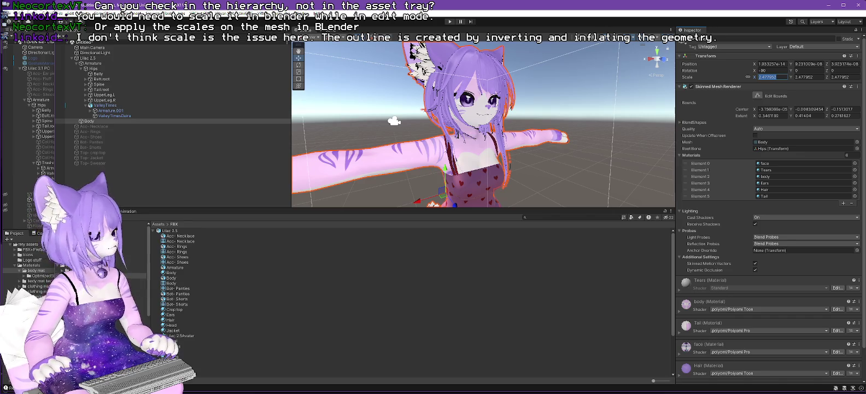
key(alt+Tab)
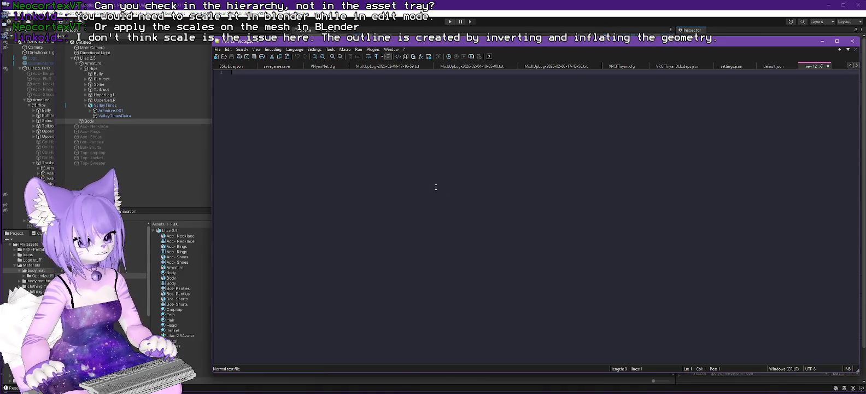
click(849, 42)
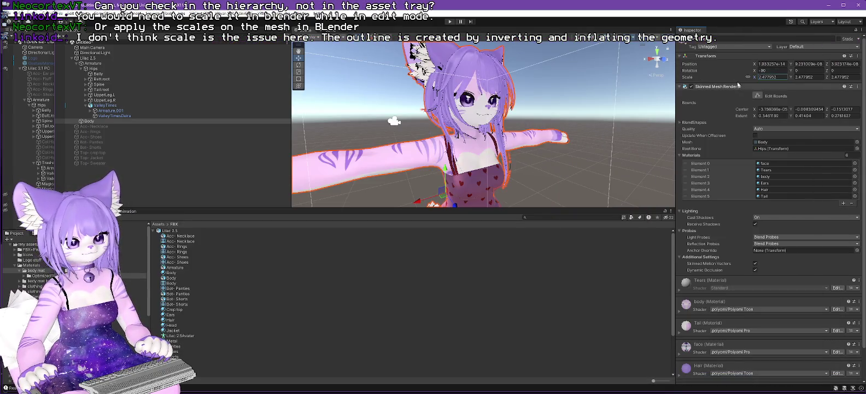
click(828, 6)
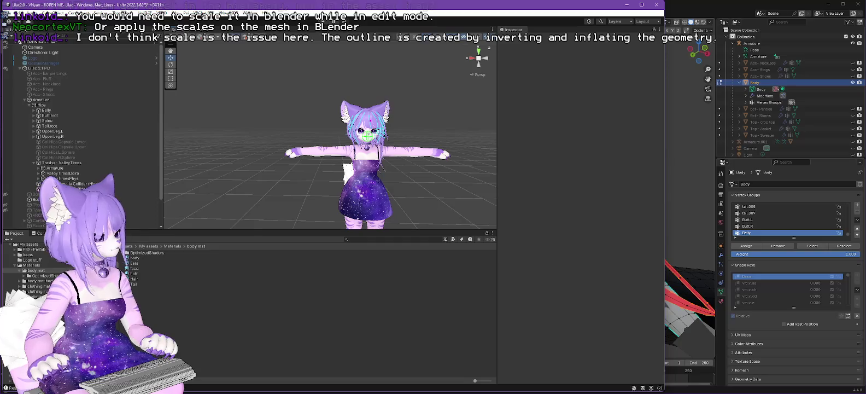
Widen the outliner and properties area, switch to the scale tool, and select a dress piece.
key(alt+Tab)
scroll(275, 236, down, 15)
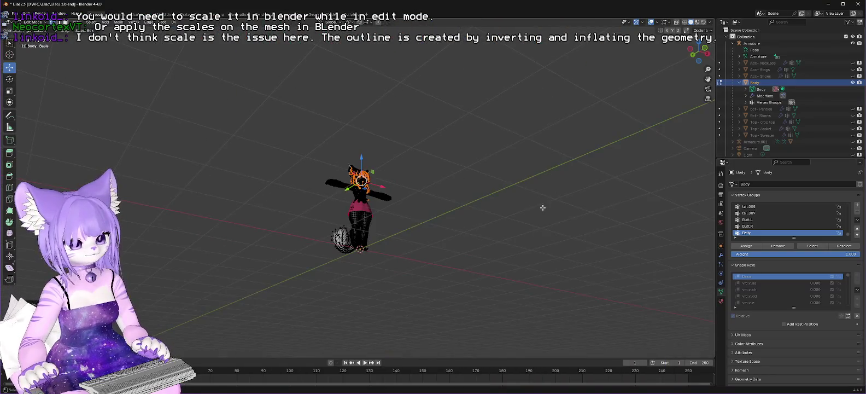
scroll(504, 228, up, 7)
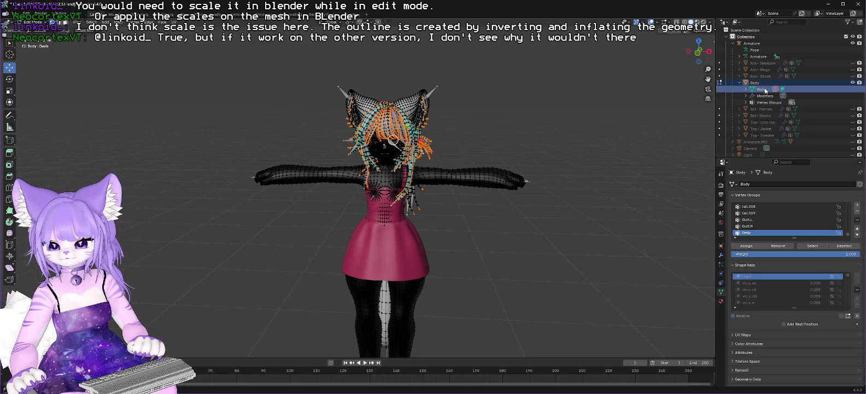
drag(716, 97, 632, 97)
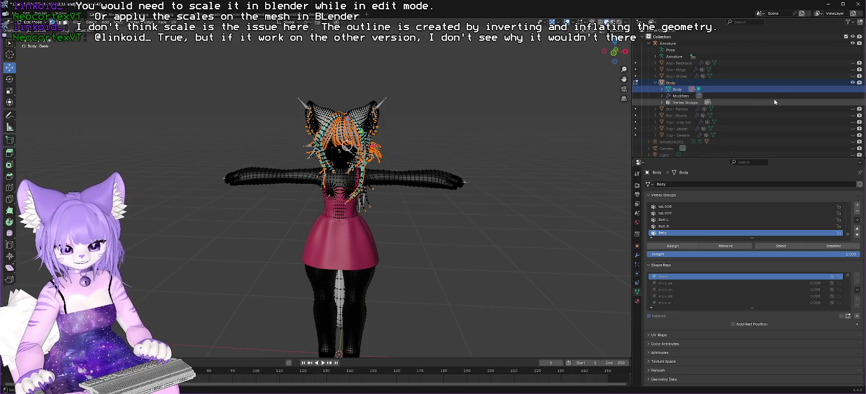
scroll(716, 303, down, 2)
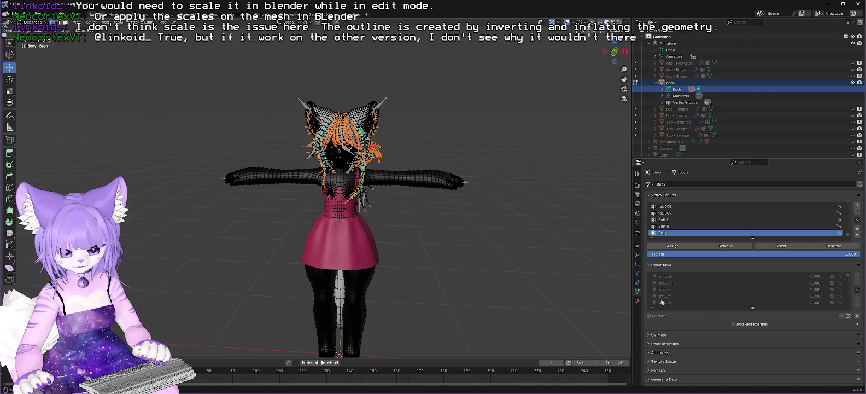
click(10, 91)
click(338, 254)
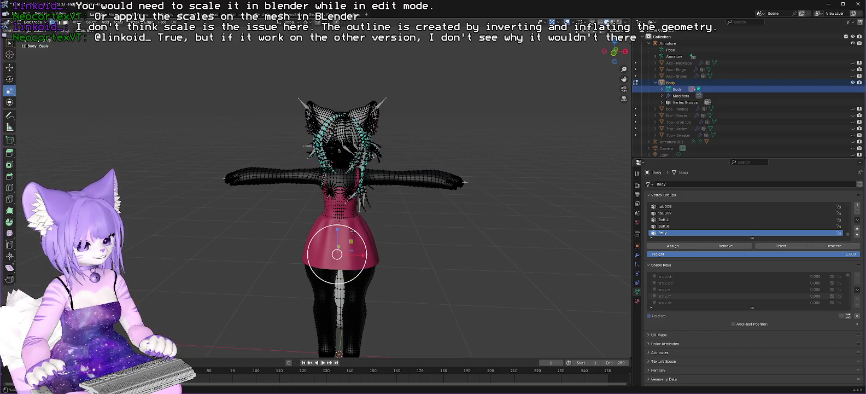
Show the Body's vertex groups and shape keys, then select the Armature and switch to Object Mode.
click(656, 82)
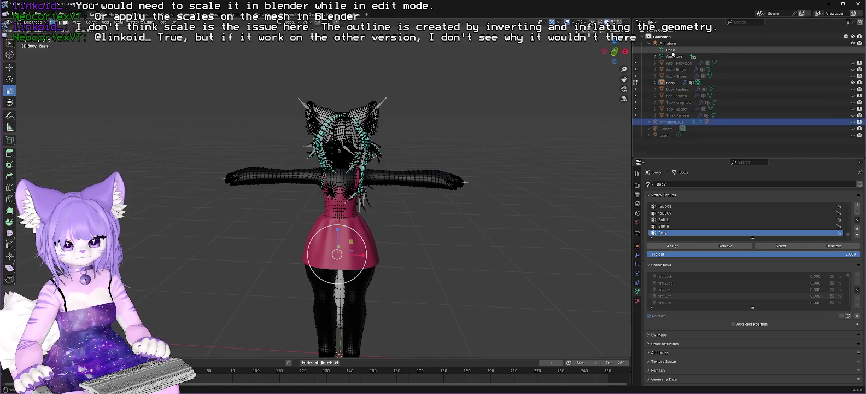
click(668, 43)
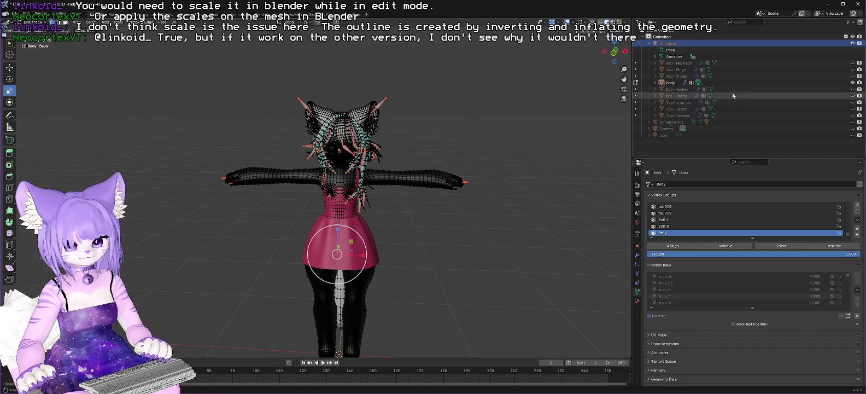
click(711, 83)
click(669, 43)
click(696, 82)
click(698, 82)
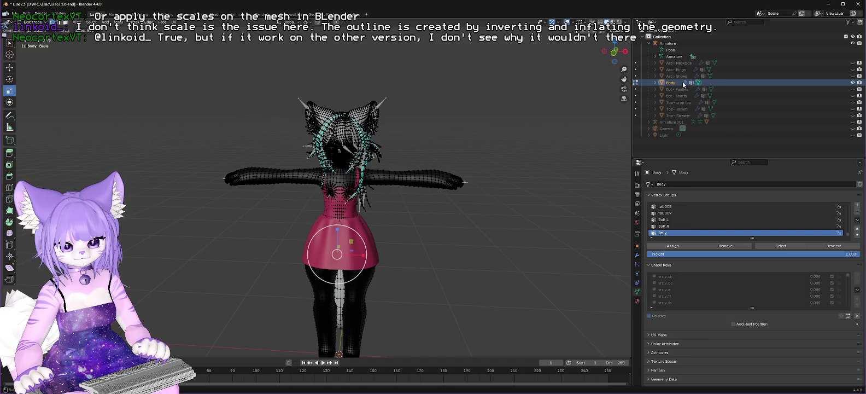
click(670, 45)
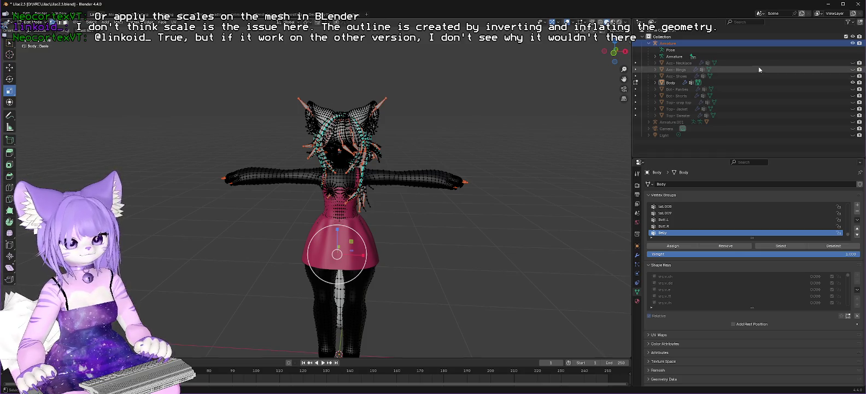
click(32, 22)
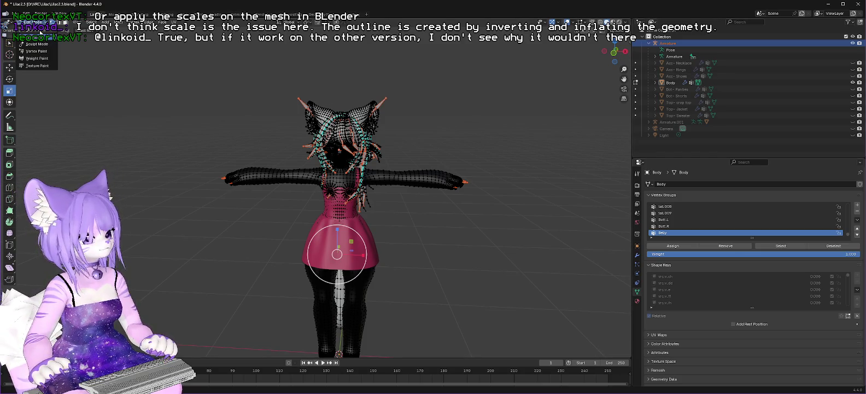
click(34, 31)
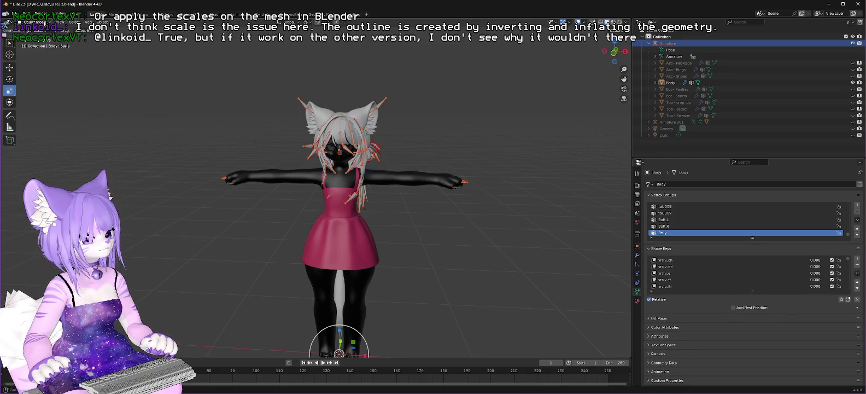
Select the Body mesh and display its Object transform, scale 1.000 on every axis.
click(674, 45)
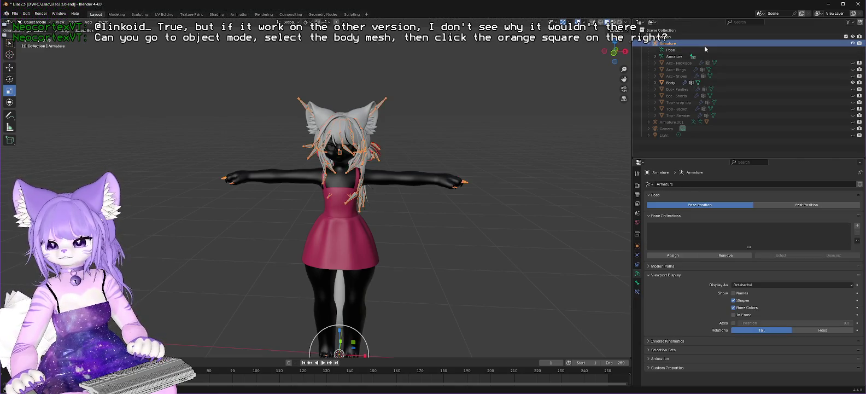
click(671, 83)
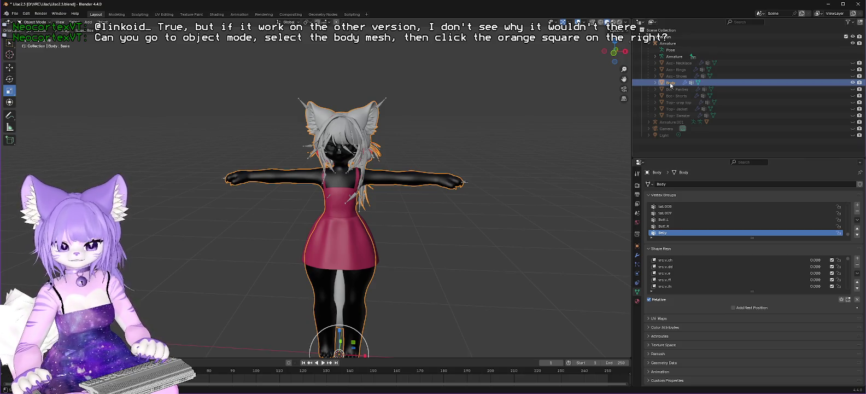
click(638, 247)
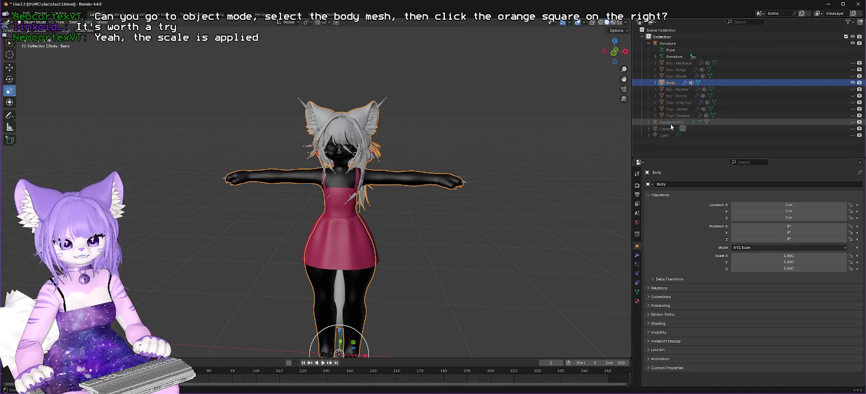
Set the ValleyTimesDeira dress scale to 1 on X, Y and Z, then undo back to 0.377.
click(648, 123)
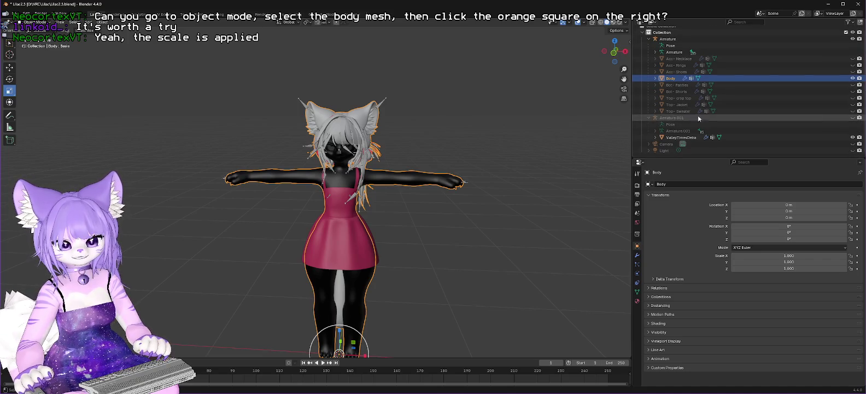
click(678, 139)
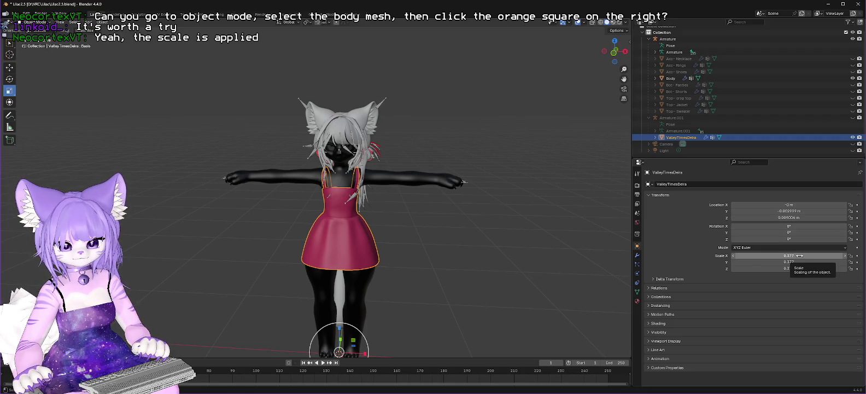
click(804, 256)
text(1)
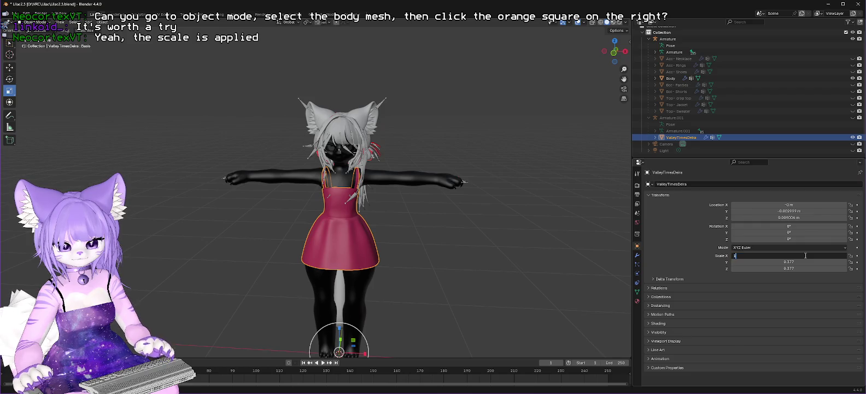
key(Return)
click(808, 262)
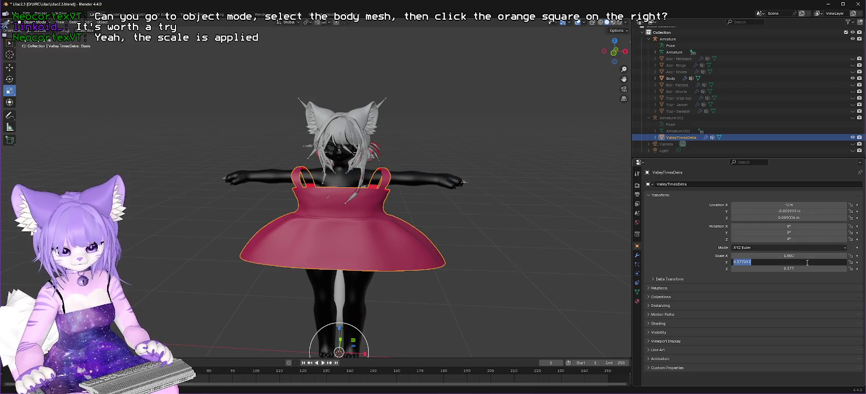
text(1)
key(Return)
click(807, 269)
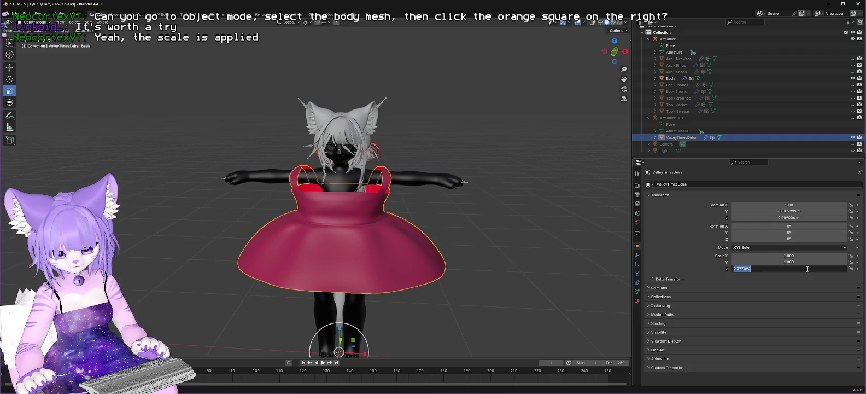
text(1)
key(Return)
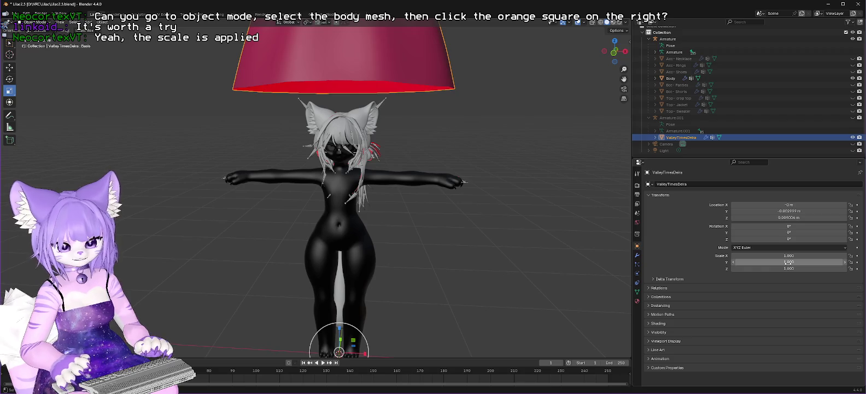
key(ctrl+z)
key(ctrl+z)
key(ctrl+z)
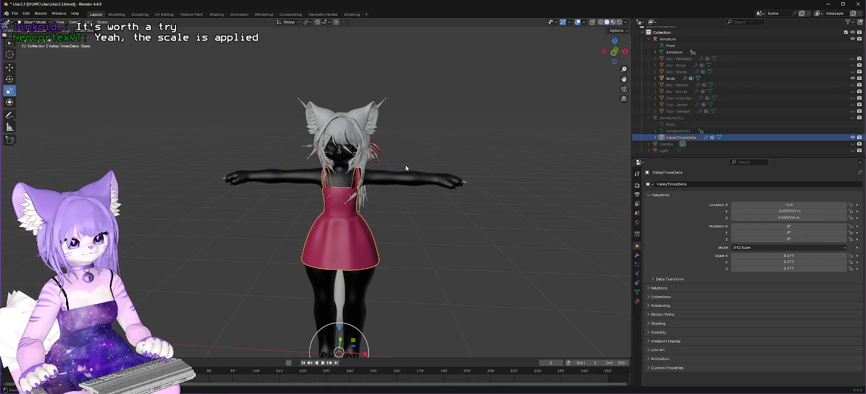
Put the Body mesh into Edit Mode and select its non-manifold open hair edges.
scroll(405, 164, up, 8)
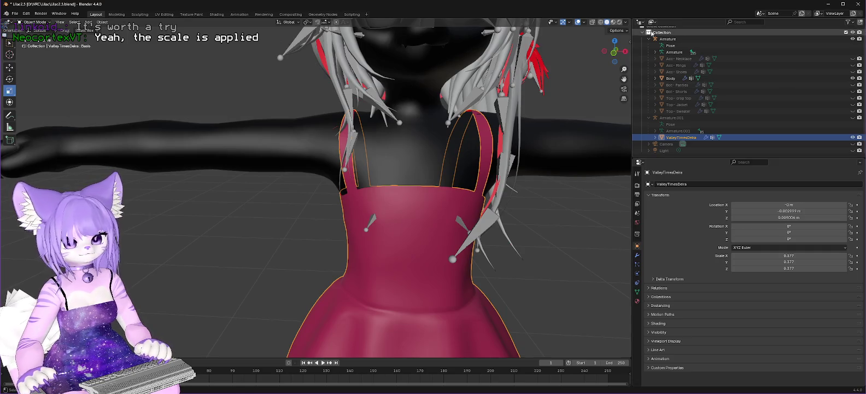
click(671, 78)
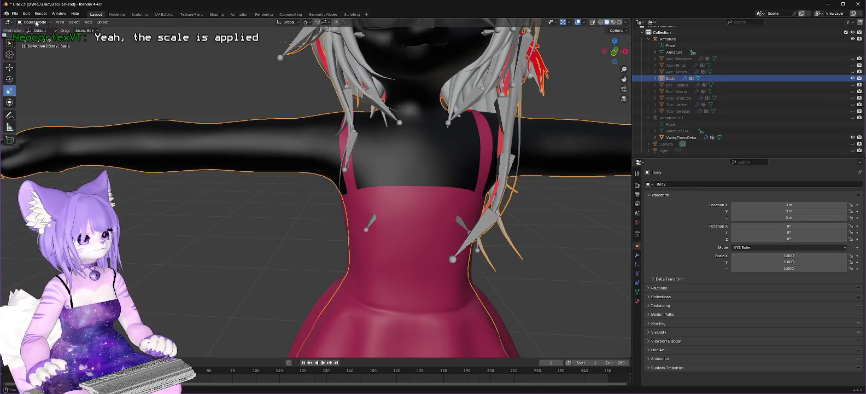
click(36, 23)
click(37, 43)
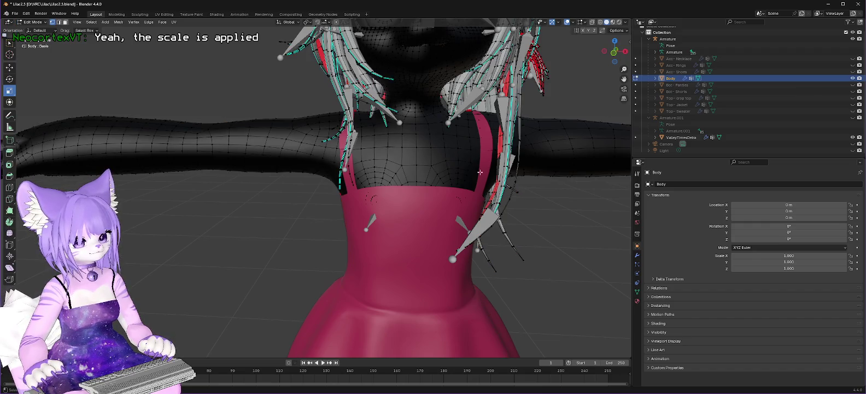
scroll(480, 172, up, 1)
click(91, 22)
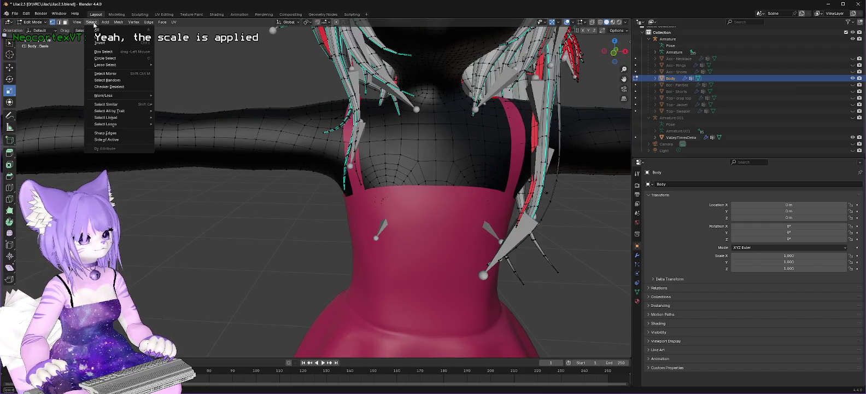
mouse_move(126, 110)
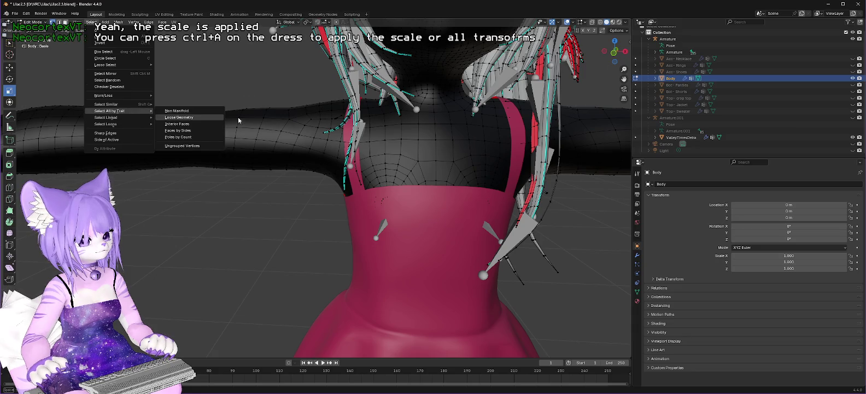
click(206, 112)
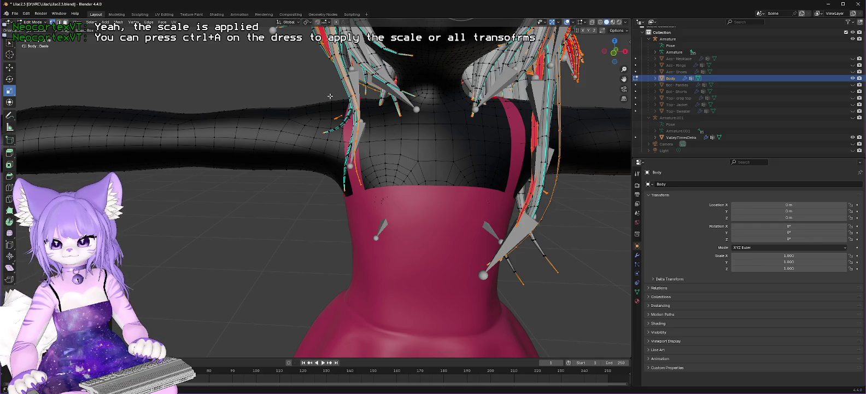
Orbit round to the back of the head and zoom into the cone-shaped hair spikes.
scroll(331, 96, down, 3)
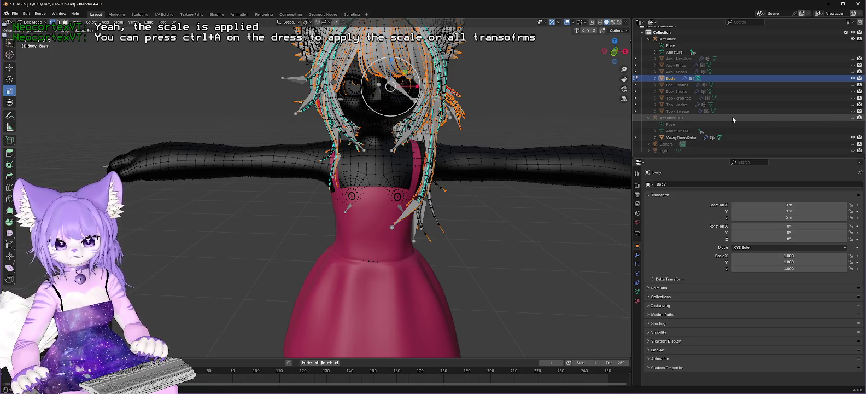
scroll(512, 105, up, 1)
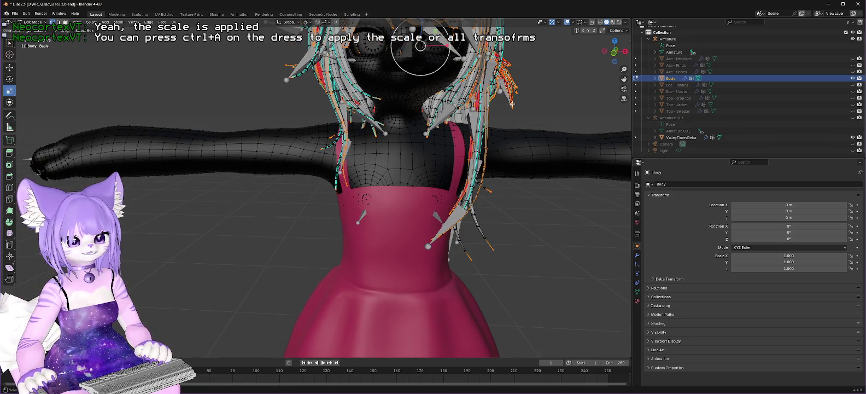
scroll(495, 102, up, 2)
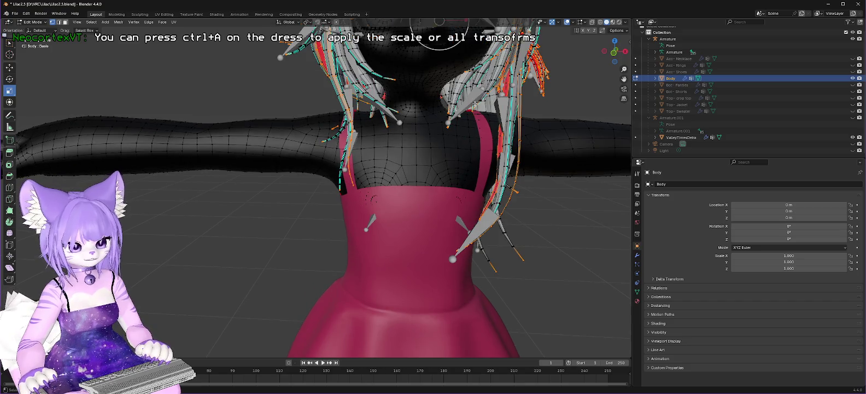
scroll(394, 72, down, 3)
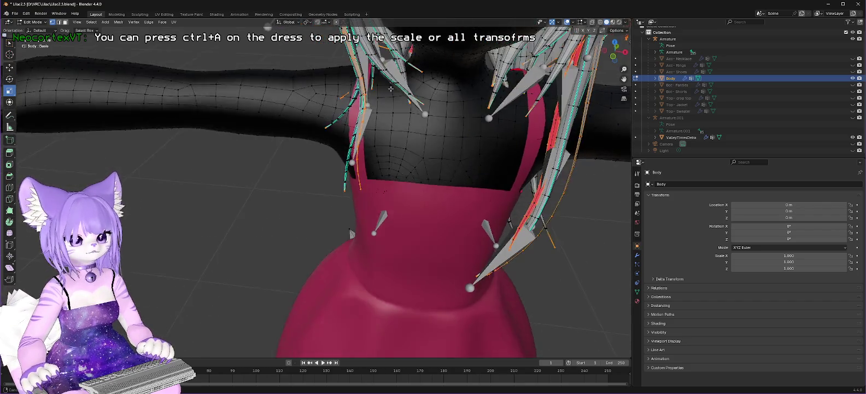
scroll(391, 239, up, 3)
drag(390, 239, 408, 248)
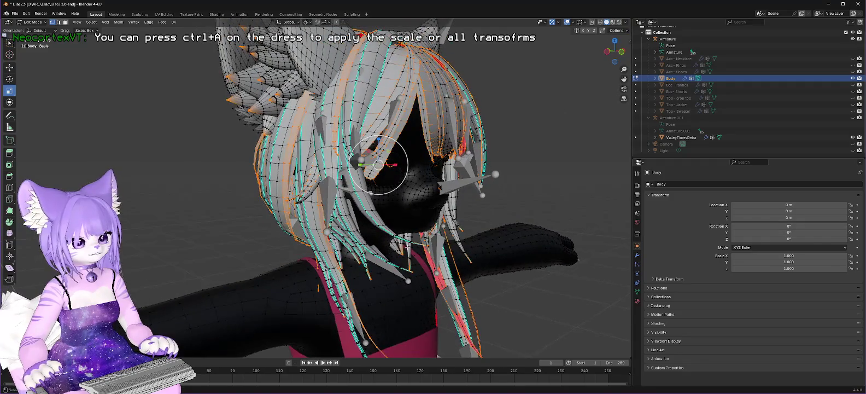
drag(332, 151, 503, 162)
scroll(503, 163, up, 2)
scroll(503, 162, up, 3)
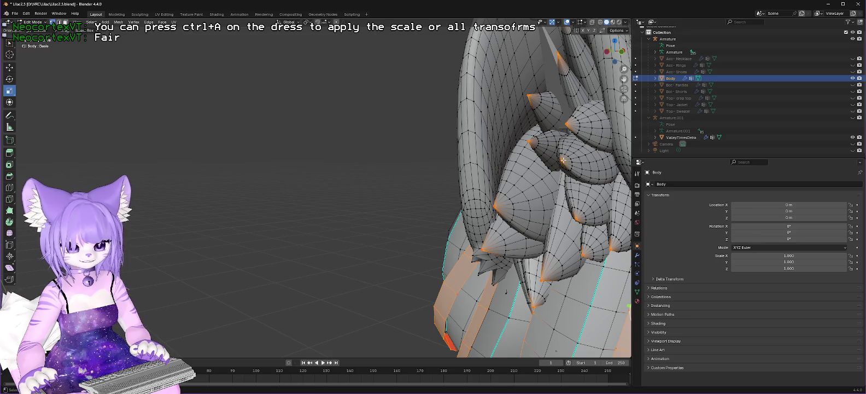
Box-select the open tip vertex of the topmost hair spike and open the Vertex menu.
mouse_move(563, 160)
mouse_down()
mouse_move(514, 159)
mouse_move(536, 141)
mouse_move(545, 149)
mouse_move(339, 222)
mouse_move(423, 129)
mouse_up()
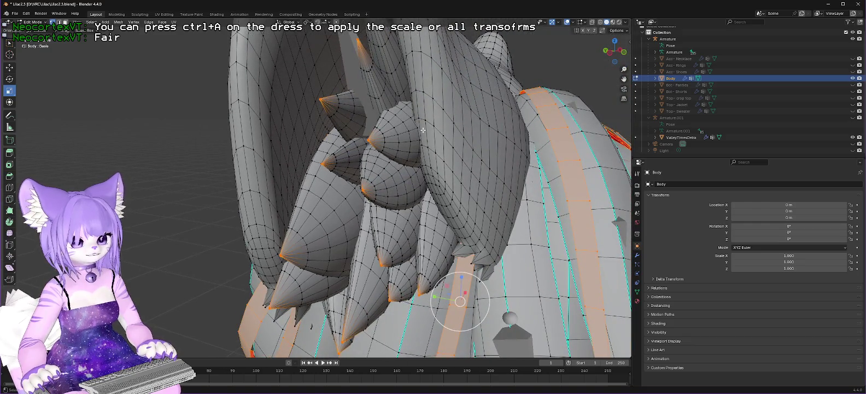
scroll(423, 129, up, 6)
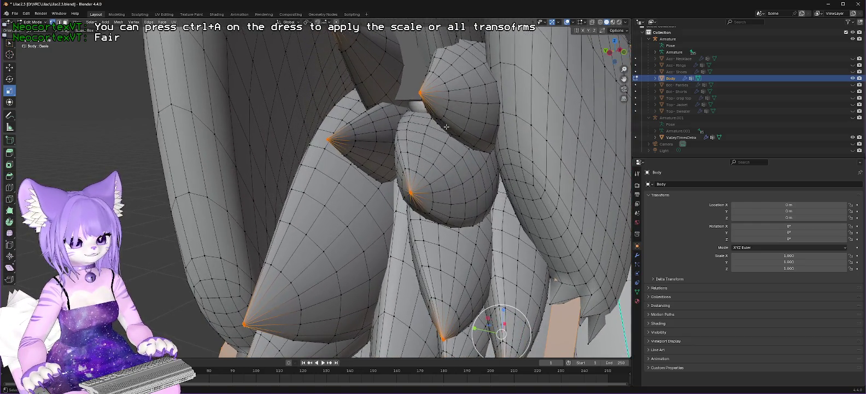
scroll(446, 126, up, 1)
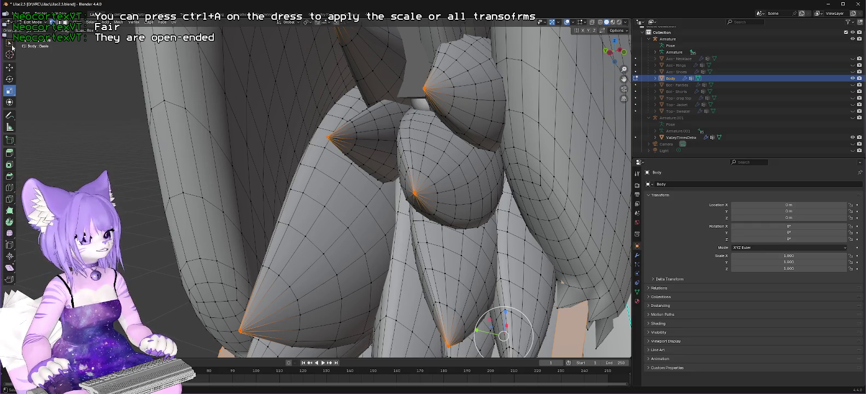
click(10, 44)
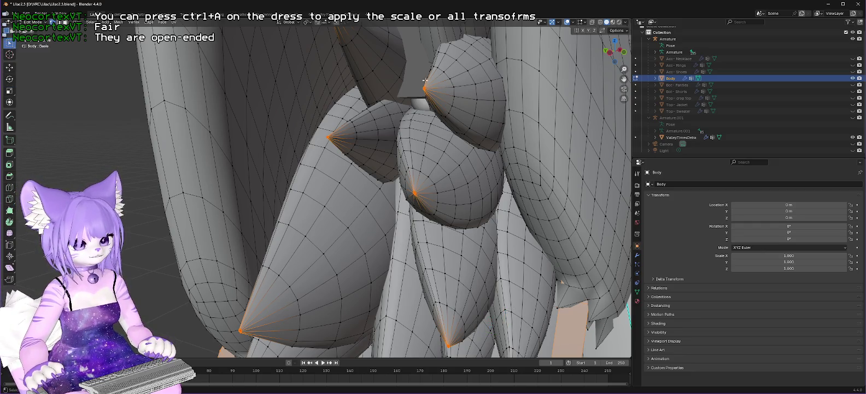
drag(420, 83, 430, 94)
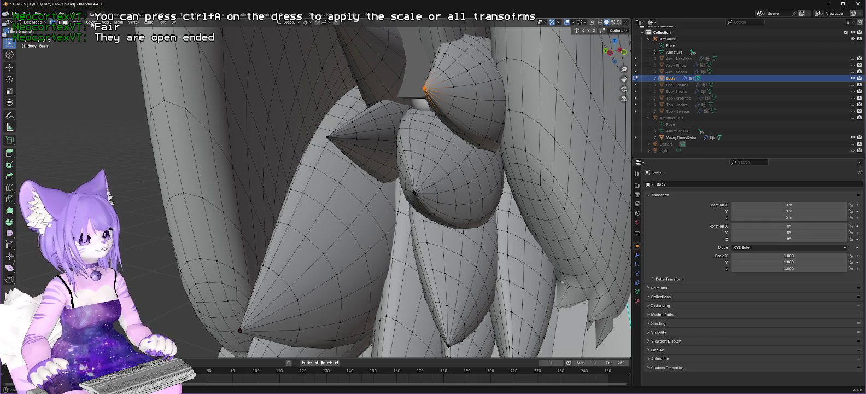
click(137, 22)
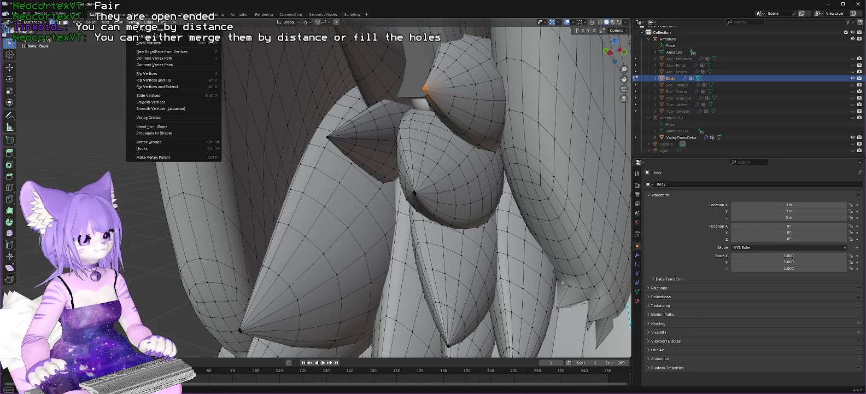
Select all non-manifold geometry to reveal the open hair spike tips.
click(162, 50)
click(445, 80)
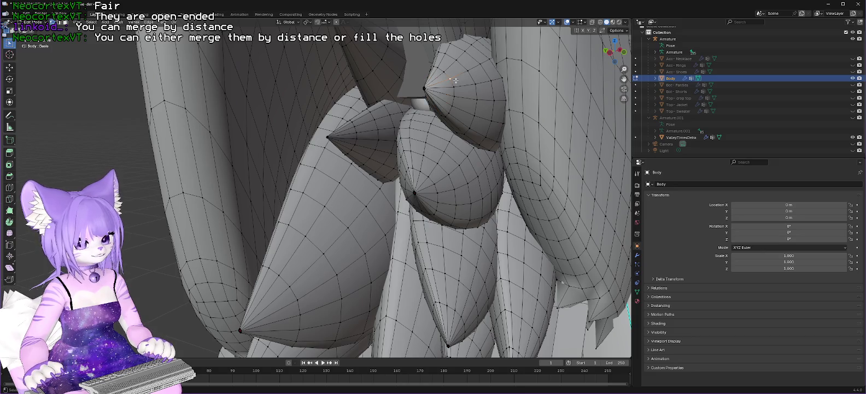
click(92, 22)
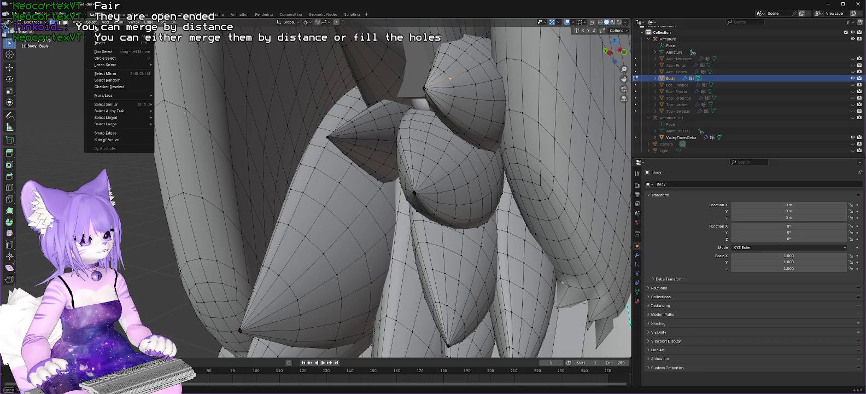
mouse_move(116, 110)
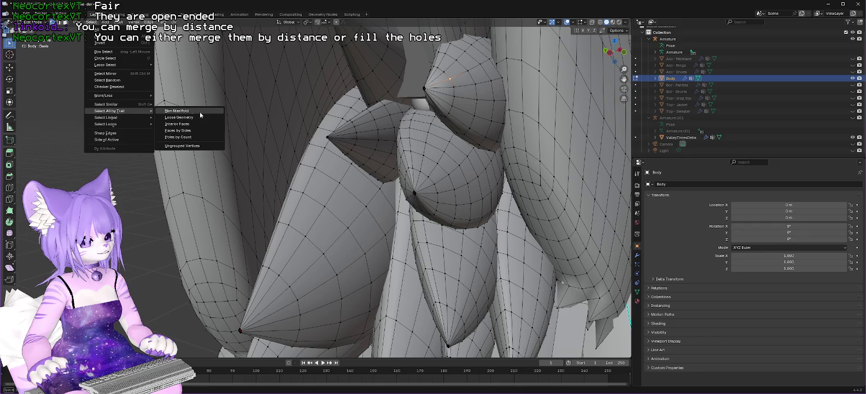
click(200, 113)
Keep only the top spike's tip selected and frame it for a closer look.
drag(323, 102, 463, 90)
click(457, 87)
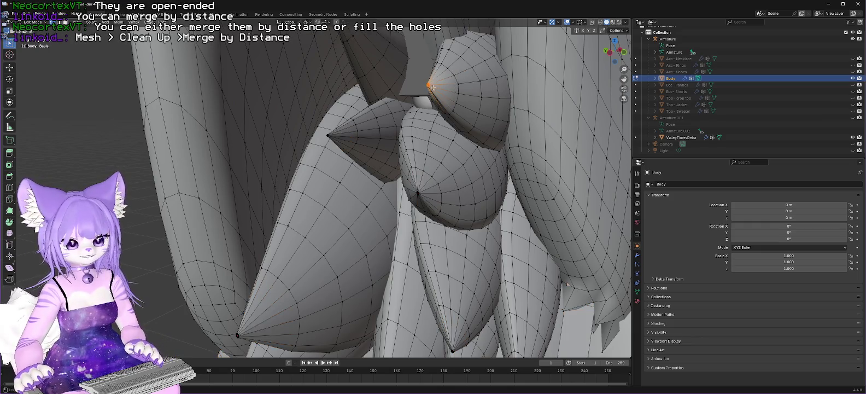
key(KP_Decimal)
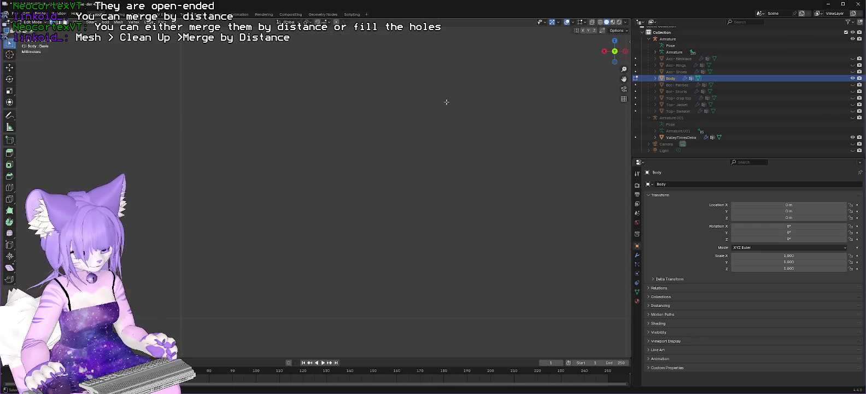
scroll(364, 116, down, 6)
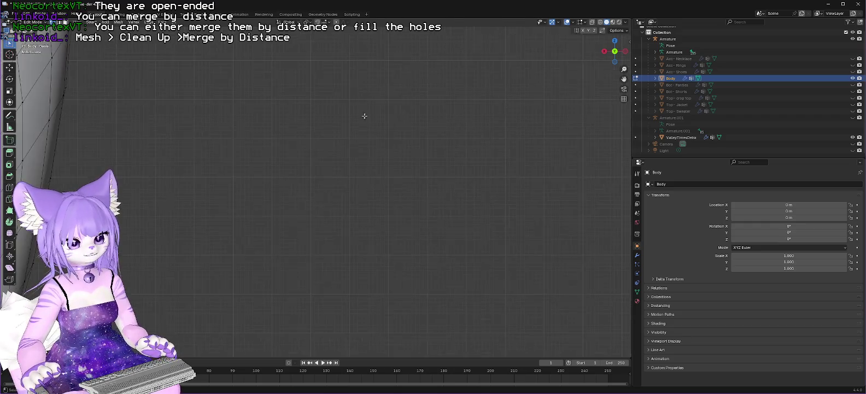
mouse_move(133, 228)
mouse_down()
mouse_move(448, 181)
mouse_move(495, 191)
mouse_move(384, 184)
mouse_move(408, 179)
mouse_move(447, 190)
mouse_move(432, 175)
mouse_up()
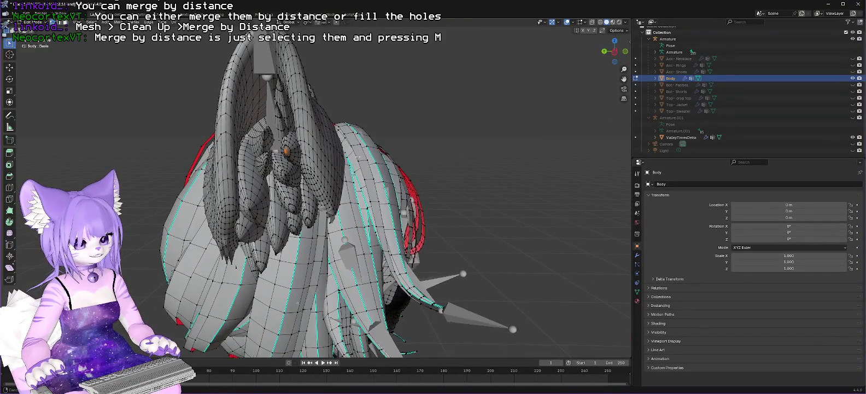
scroll(354, 111, up, 3)
scroll(355, 111, up, 2)
drag(255, 44, 230, 5)
drag(284, 109, 295, 100)
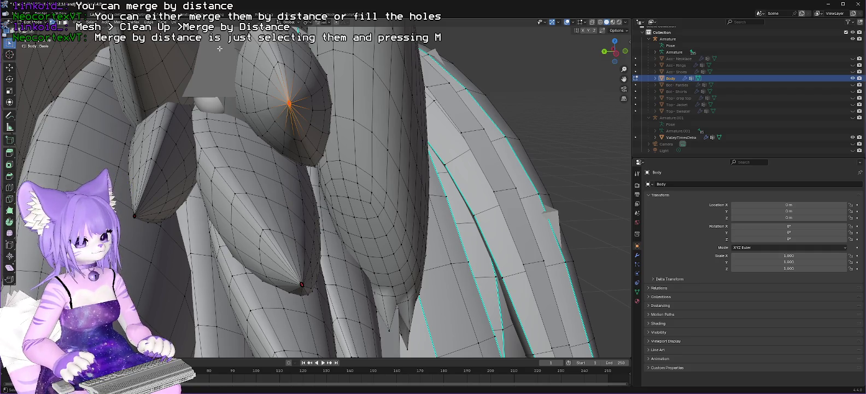
Merge the top spike's tip At Center, then select the lower spike's tip and merge it At Center.
key(m)
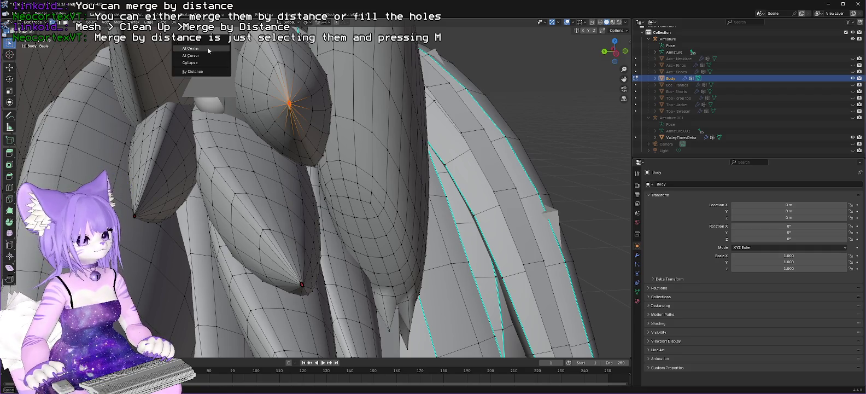
click(190, 49)
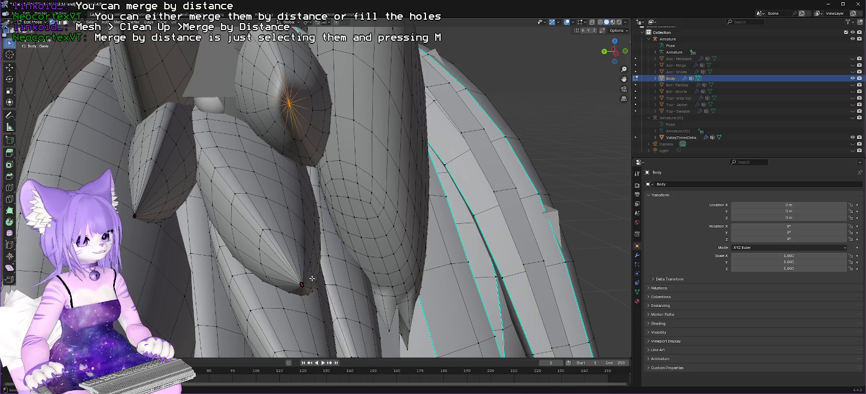
click(91, 22)
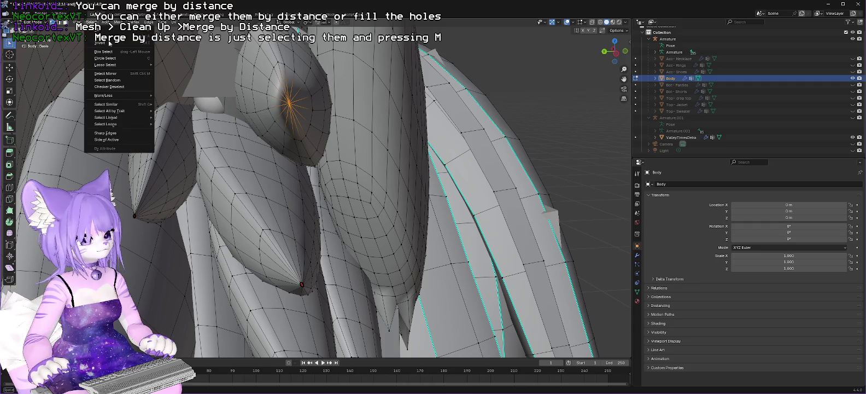
mouse_move(117, 65)
mouse_move(126, 110)
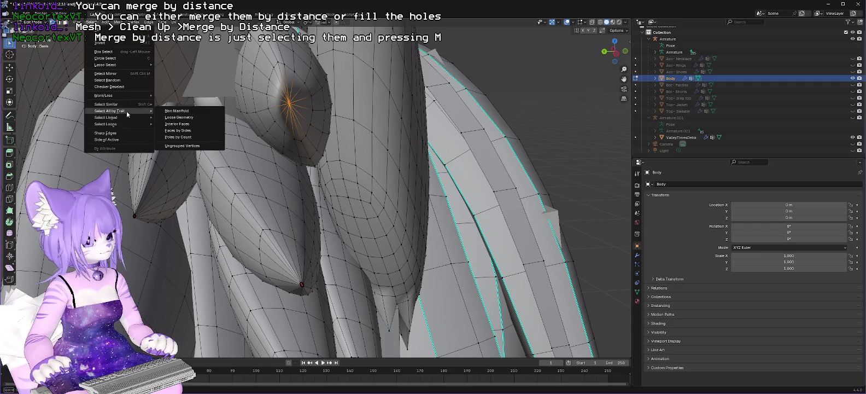
click(170, 111)
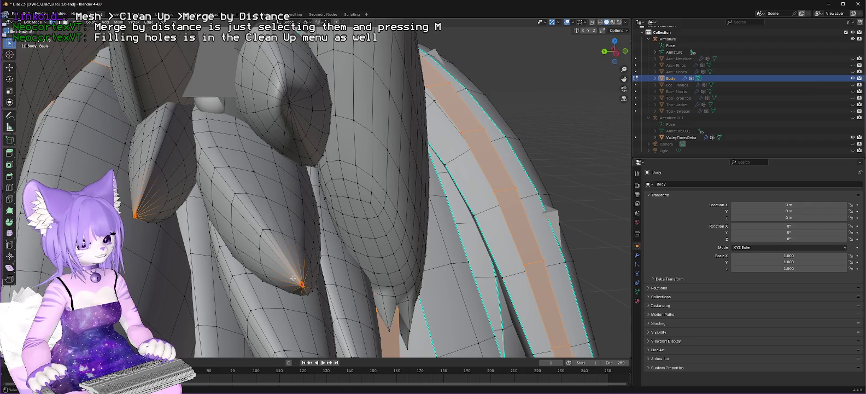
click(303, 284)
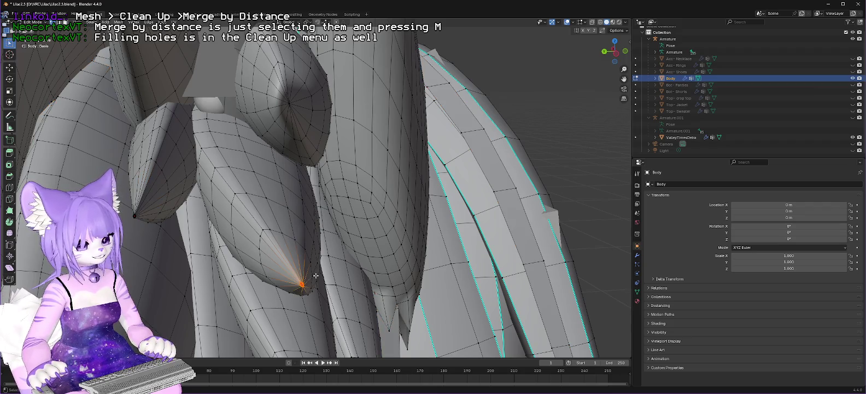
key(m)
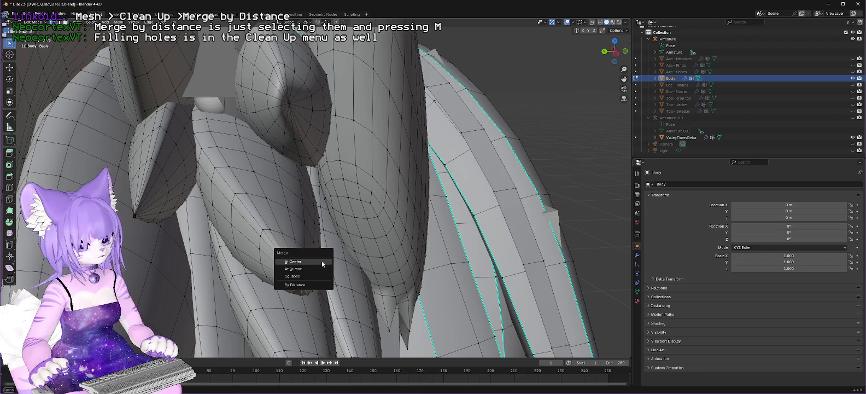
click(321, 260)
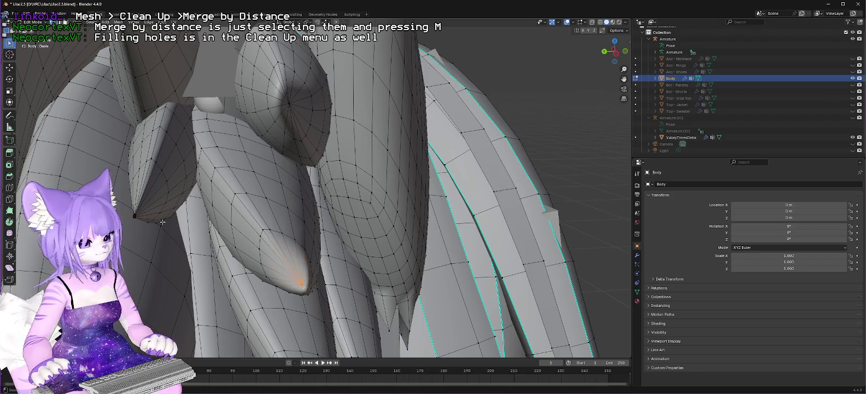
scroll(132, 214, up, 3)
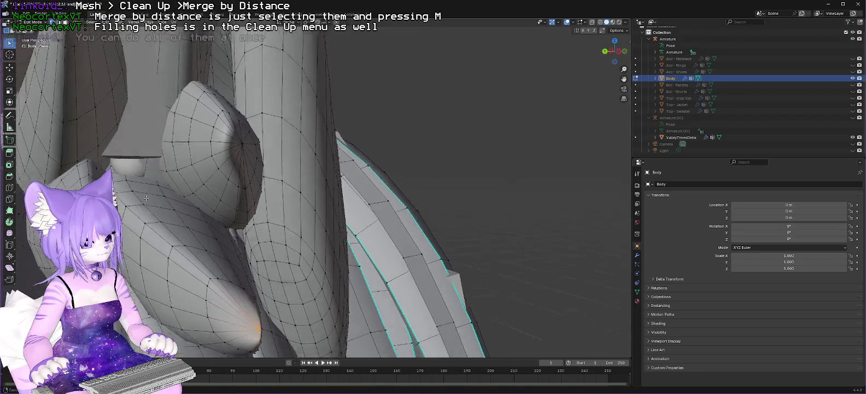
Clear the selection and select the vertices at a cone tip for merging.
key(alt+a)
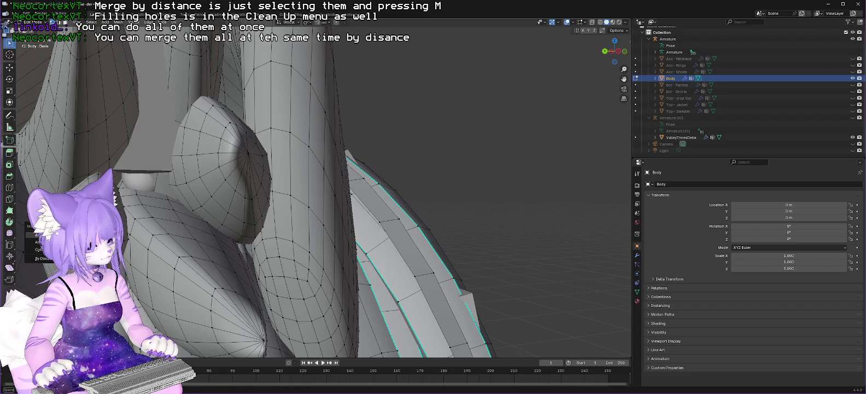
mouse_move(136, 202)
mouse_down()
mouse_move(191, 207)
mouse_move(189, 226)
mouse_move(217, 228)
mouse_move(148, 205)
mouse_move(128, 221)
mouse_up()
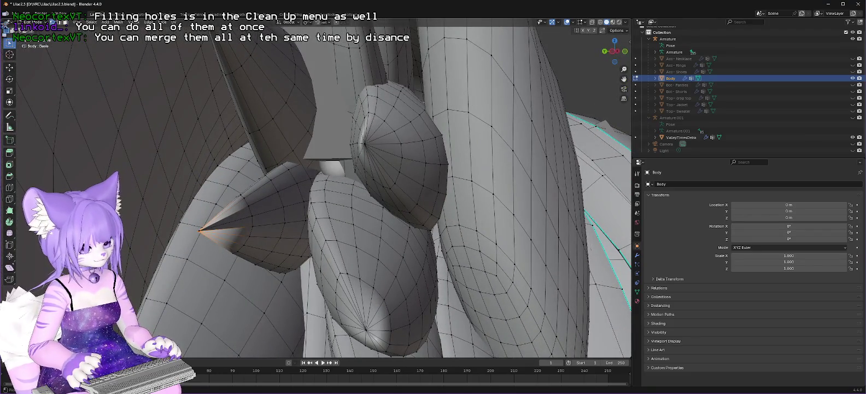
ctrl+click(199, 231)
drag(199, 231, 268, 243)
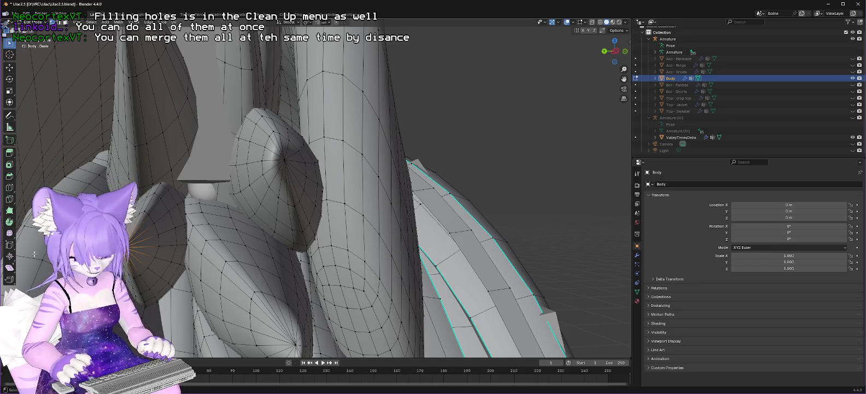
key(m)
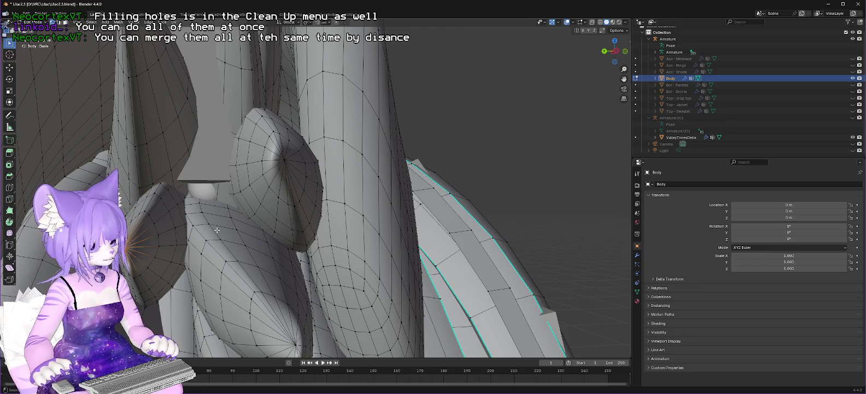
scroll(299, 209, down, 5)
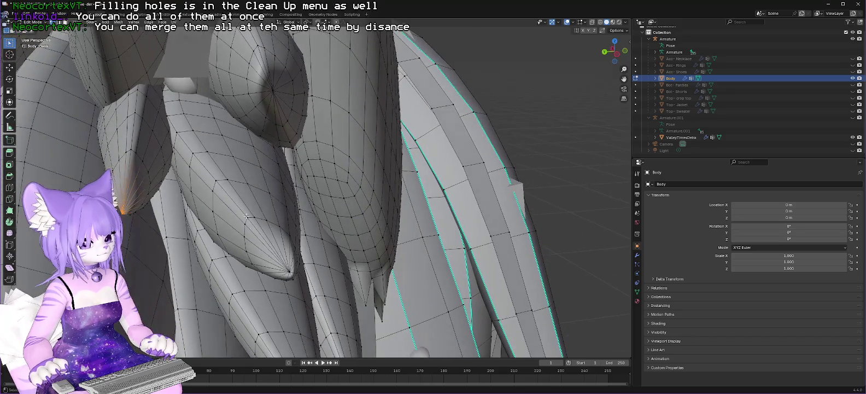
scroll(279, 264, up, 4)
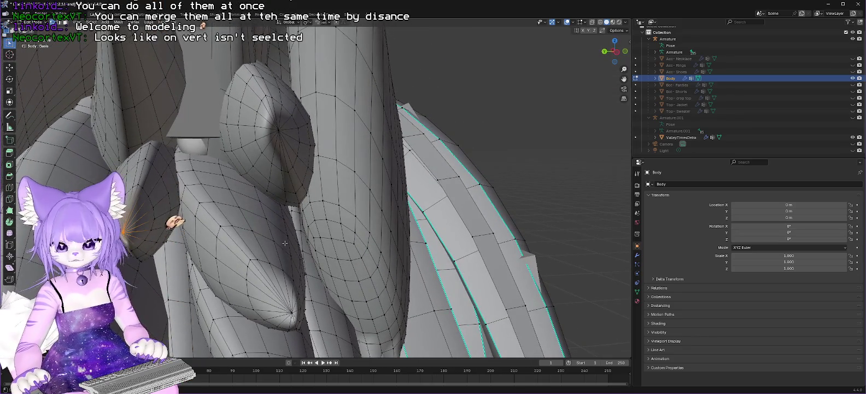
scroll(263, 229, down, 1)
scroll(263, 230, down, 3)
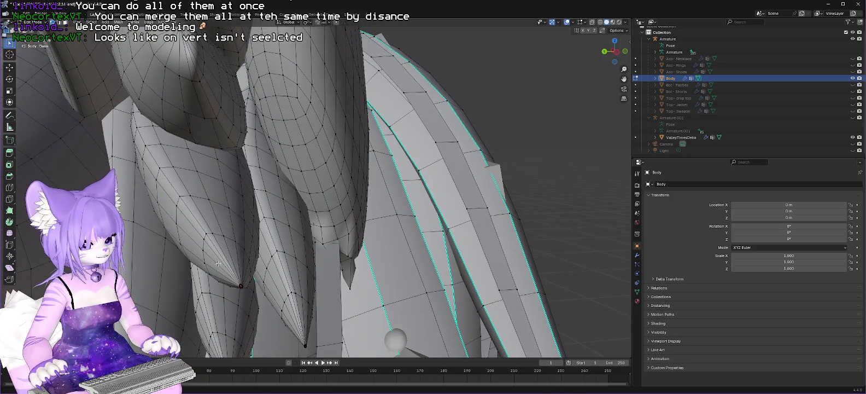
scroll(190, 145, up, 2)
scroll(190, 145, down, 3)
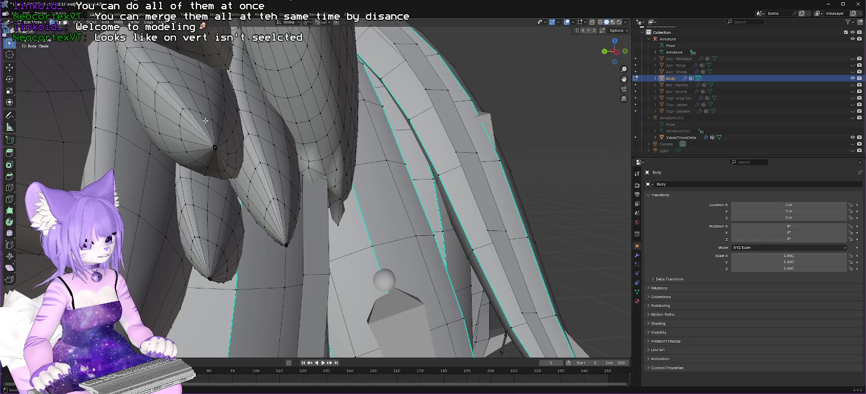
Merge the selected open spike tip's vertices together.
click(213, 146)
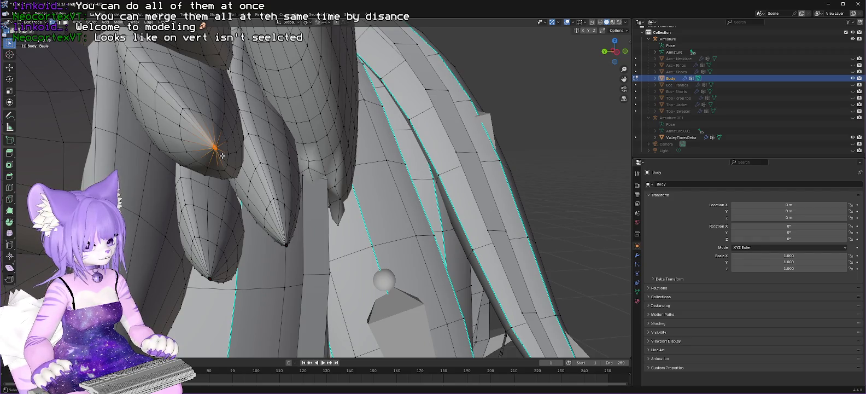
key(m)
click(199, 134)
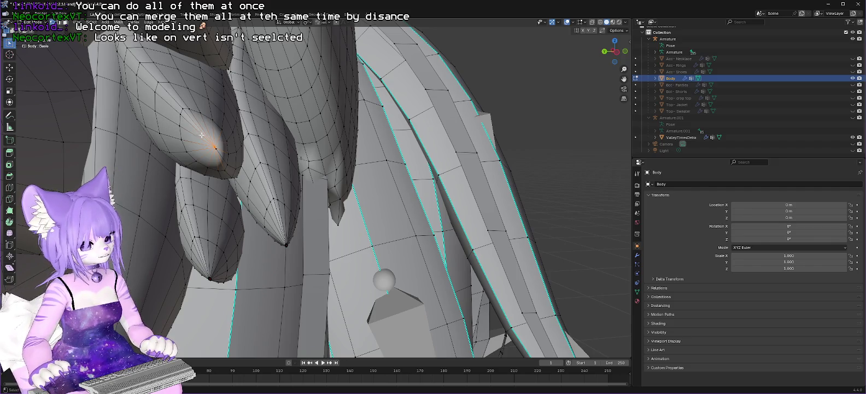
scroll(215, 149, up, 1)
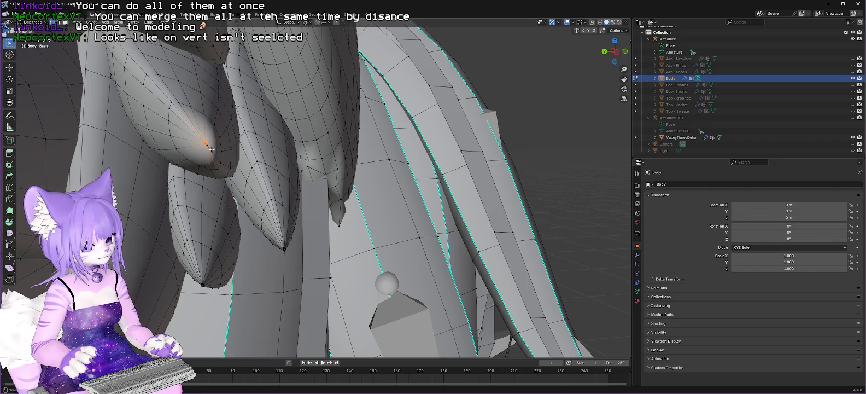
Select a spike tip's vertices plus a neighbouring one, then another spike's tip.
click(210, 144)
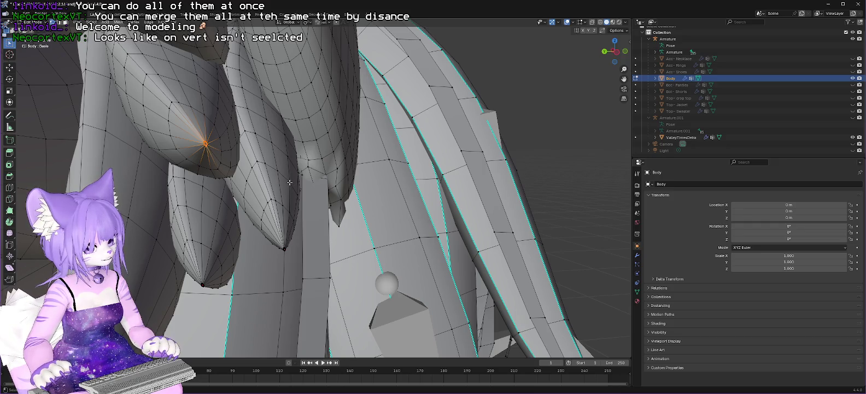
shift+click(212, 150)
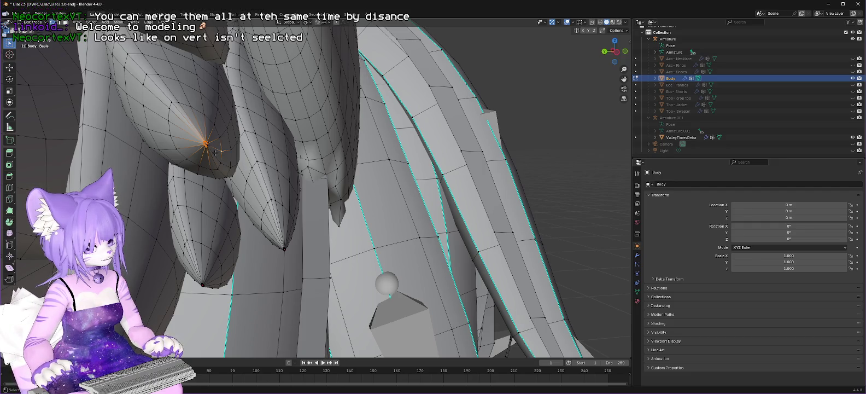
scroll(212, 149, up, 2)
scroll(132, 114, up, 2)
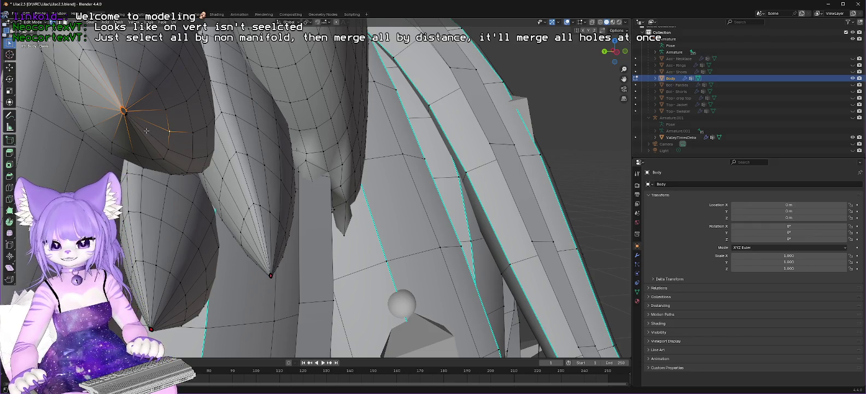
scroll(146, 261, down, 10)
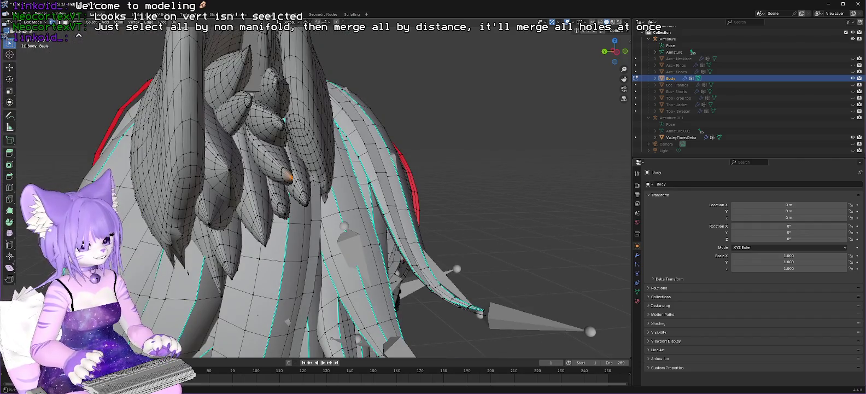
click(250, 99)
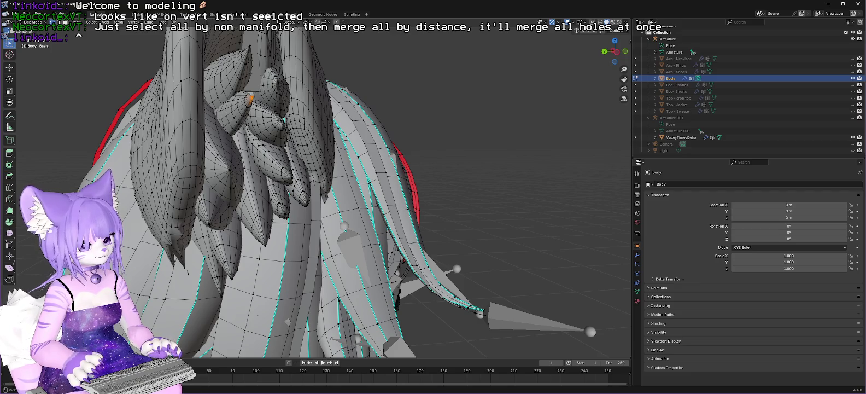
Select all non-manifold geometry and merge By Distance, removing 528 vertices.
key(shift+ctrl+alt+m)
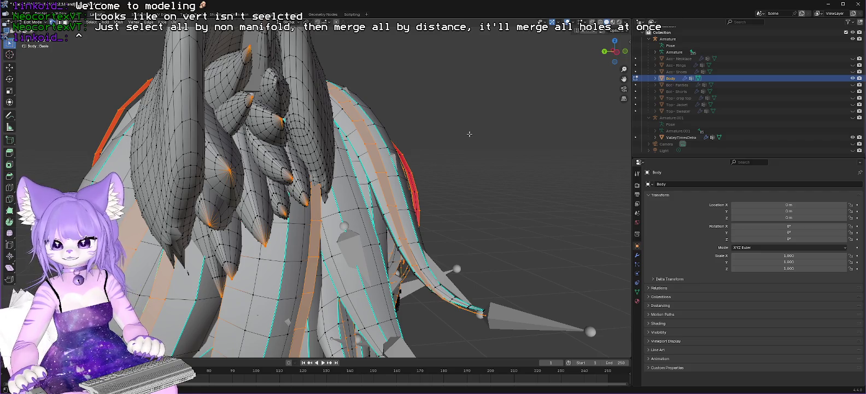
key(m)
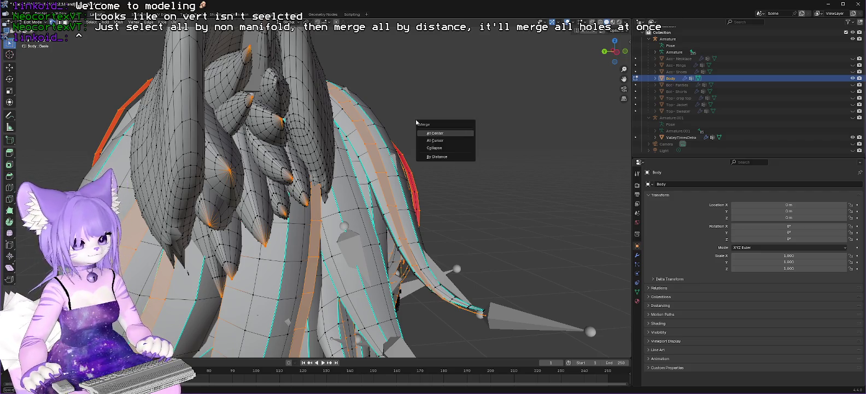
click(440, 160)
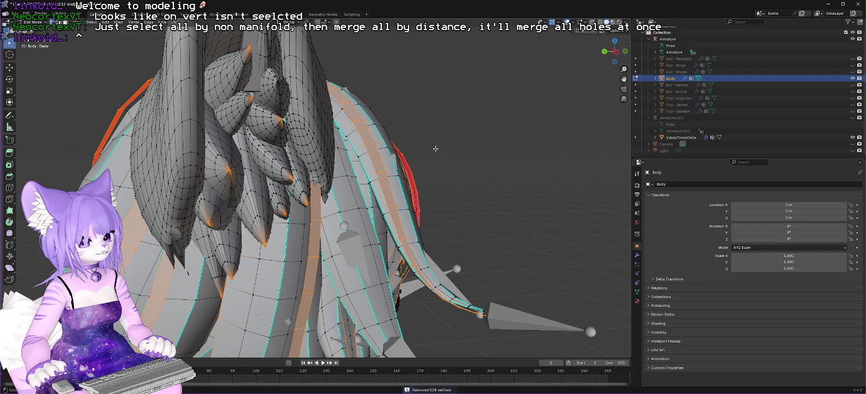
scroll(447, 272, up, 3)
drag(447, 272, 490, 269)
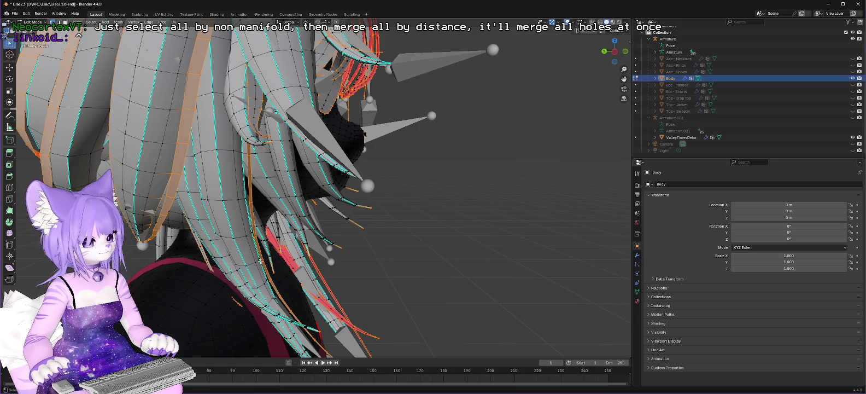
click(195, 184)
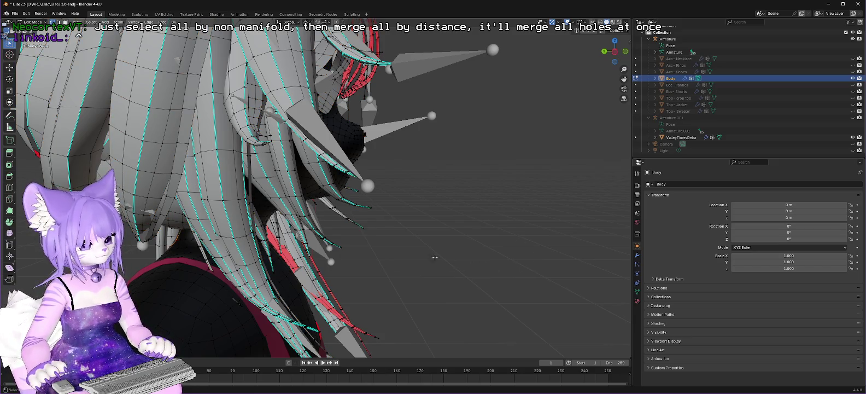
Reselect all non-manifold geometry on the Body mesh's hair.
scroll(515, 253, down, 10)
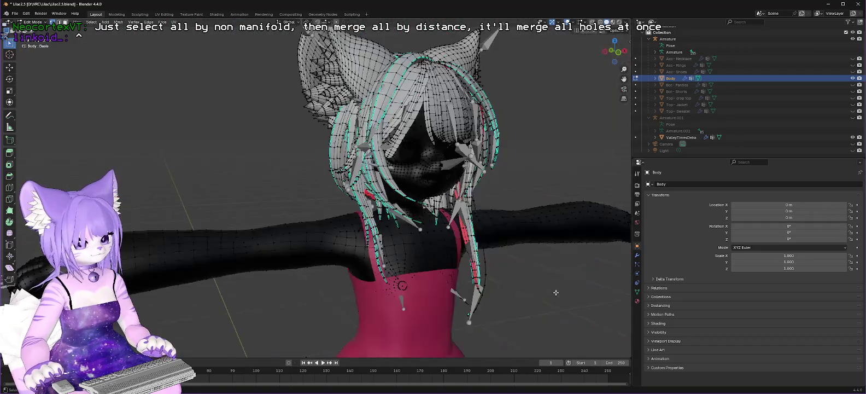
click(92, 22)
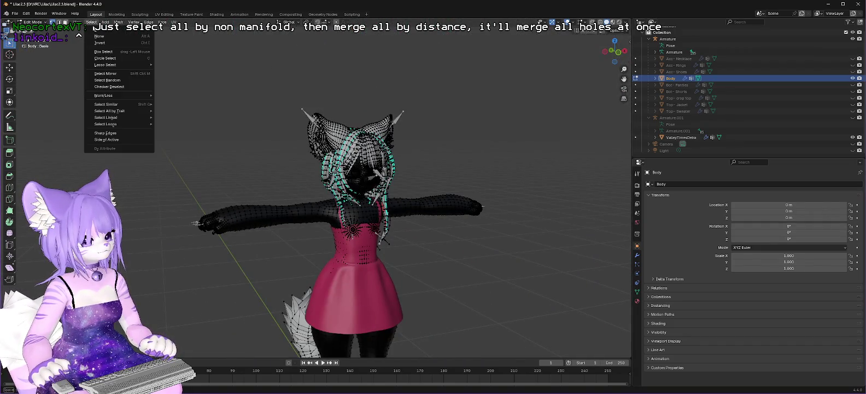
mouse_move(124, 112)
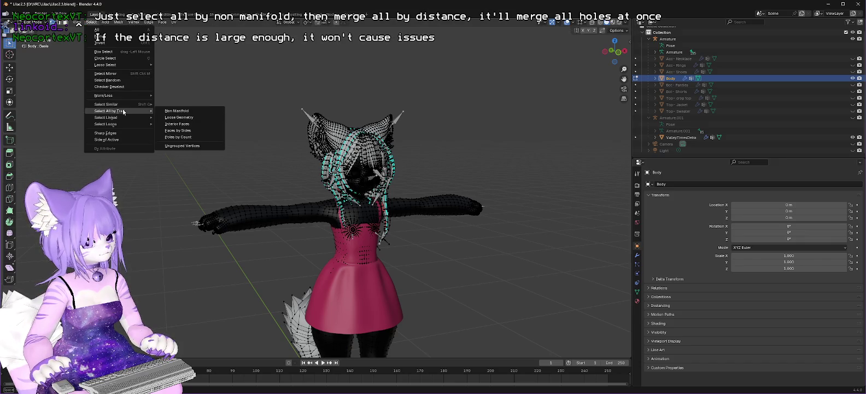
click(189, 112)
scroll(549, 242, up, 8)
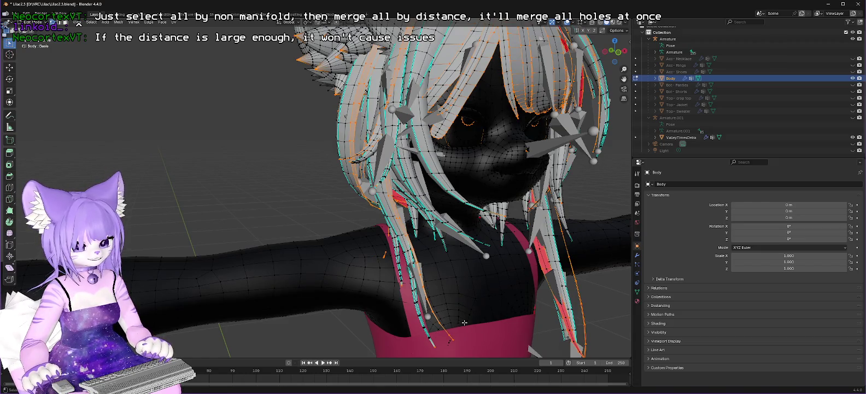
scroll(464, 323, up, 2)
scroll(479, 309, down, 2)
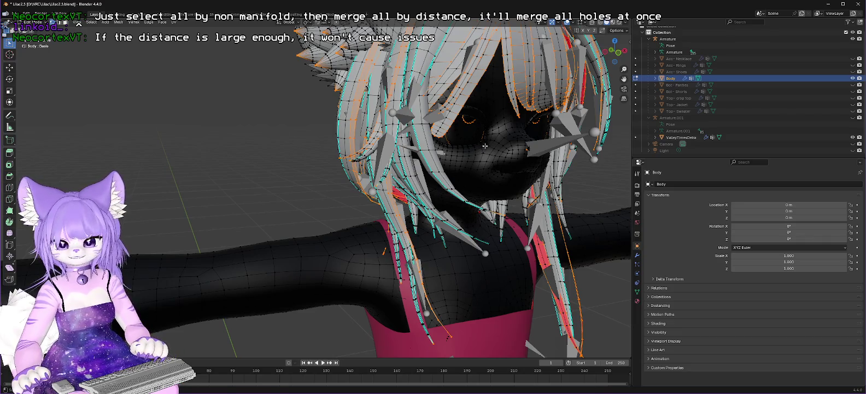
drag(516, 123, 497, 119)
mouse_move(442, 86)
mouse_down()
mouse_move(383, 109)
mouse_move(453, 78)
mouse_up()
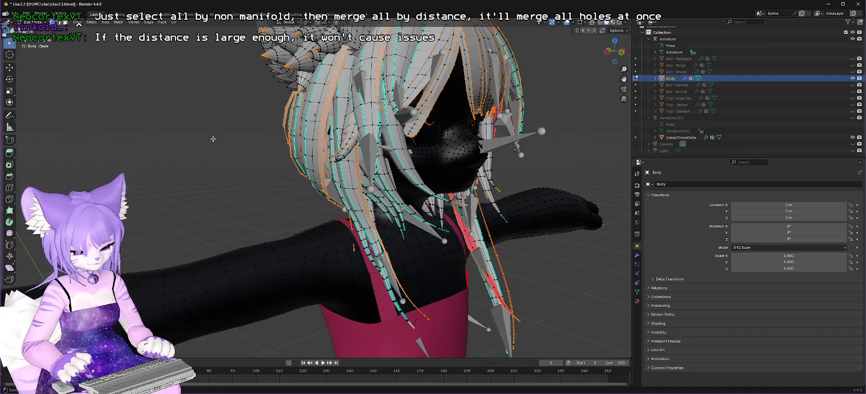
Merge the selection By Distance again, which now removes 0 vertices.
key(m)
click(213, 139)
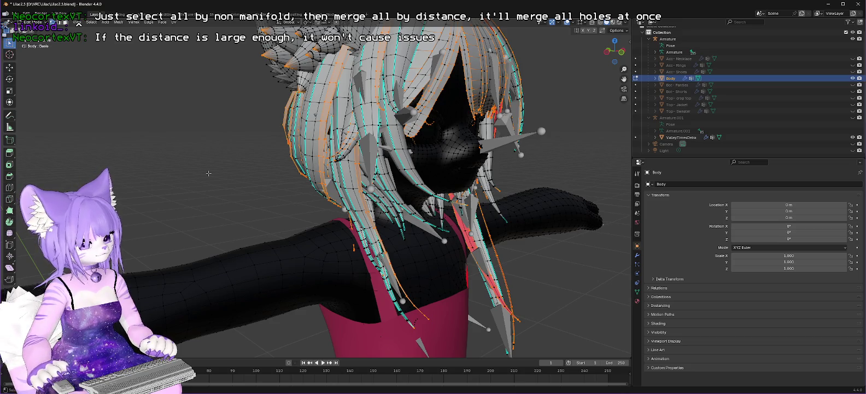
key(m)
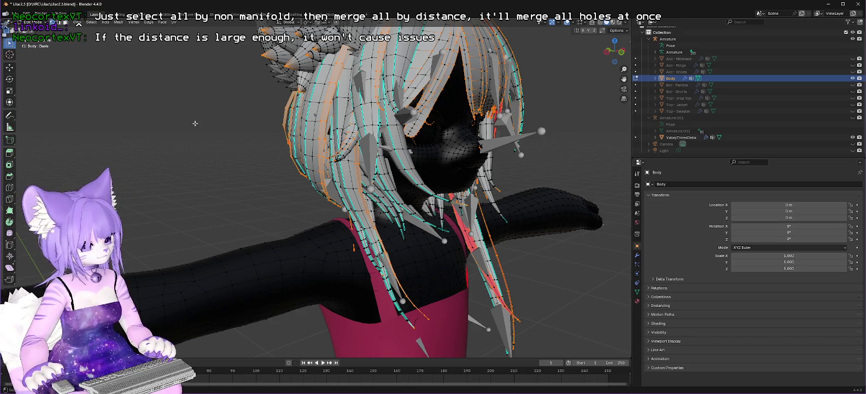
key(m)
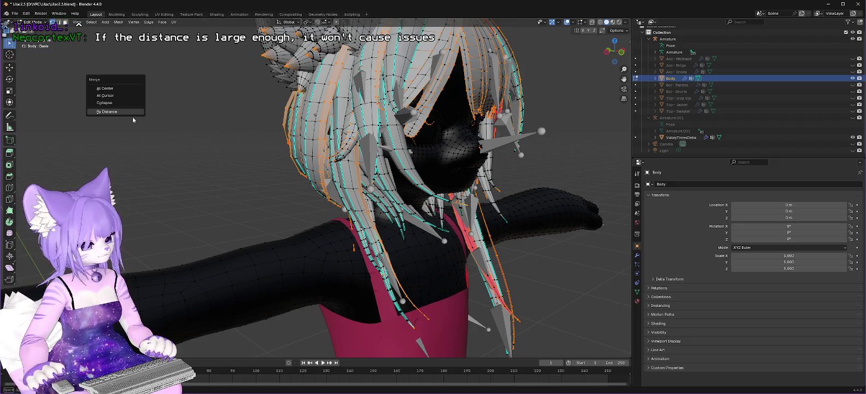
click(115, 111)
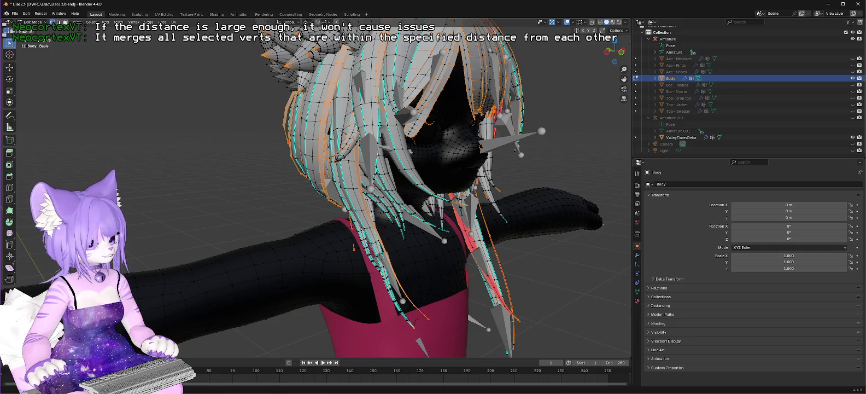
Run Merge By Distance twice on the hair vertices and zoom around hair and shoulder.
key(m)
key(b)
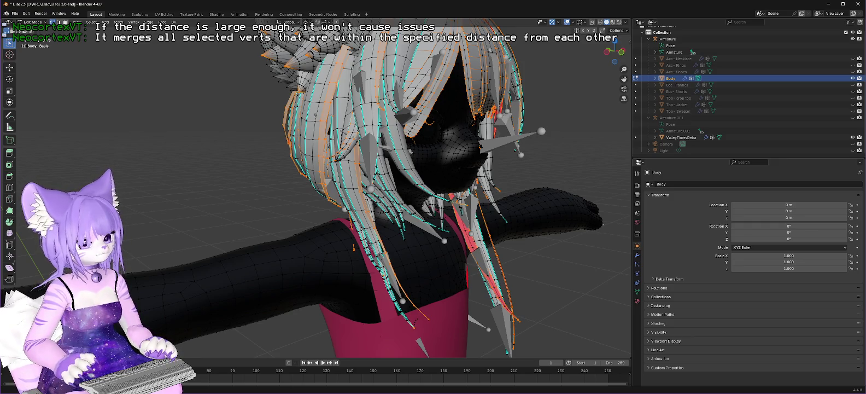
key(m)
key(b)
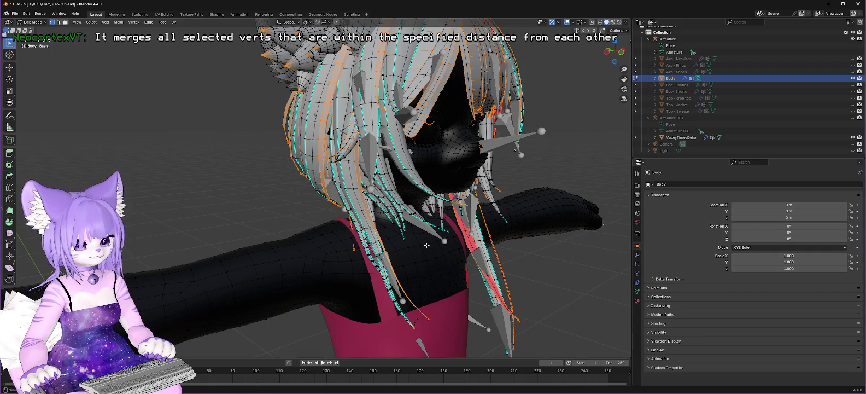
scroll(435, 266, up, 3)
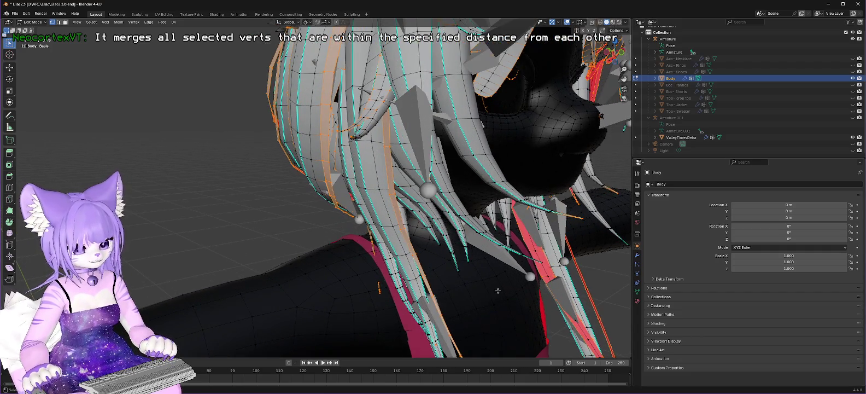
scroll(494, 290, up, 1)
scroll(415, 178, up, 1)
scroll(416, 179, down, 2)
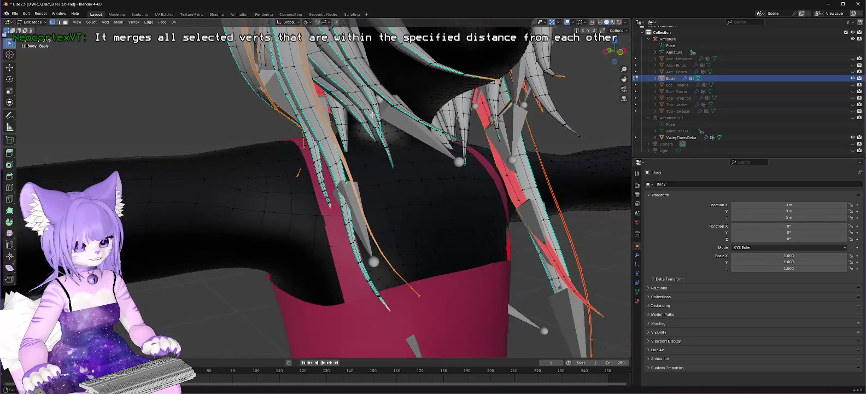
scroll(474, 280, up, 3)
scroll(474, 279, down, 3)
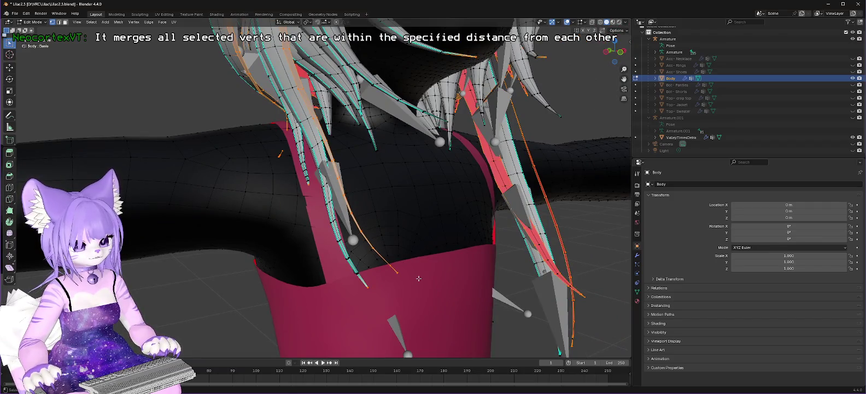
scroll(419, 278, up, 3)
scroll(465, 288, down, 4)
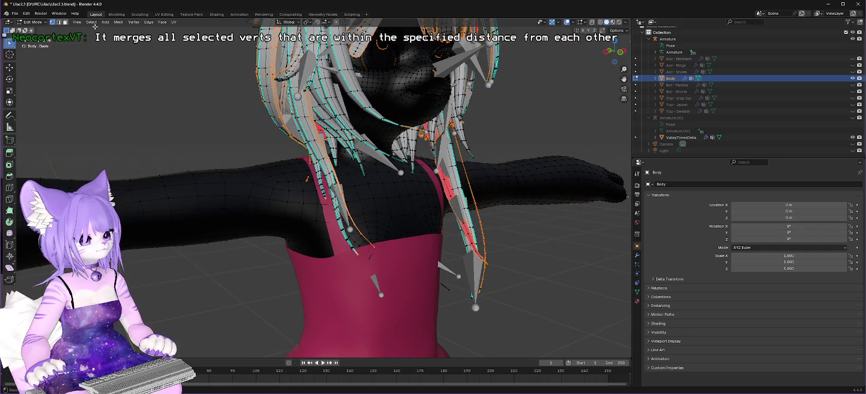
Try Interior Faces and Faces by Sides selection, then select Non Manifold edges.
click(92, 22)
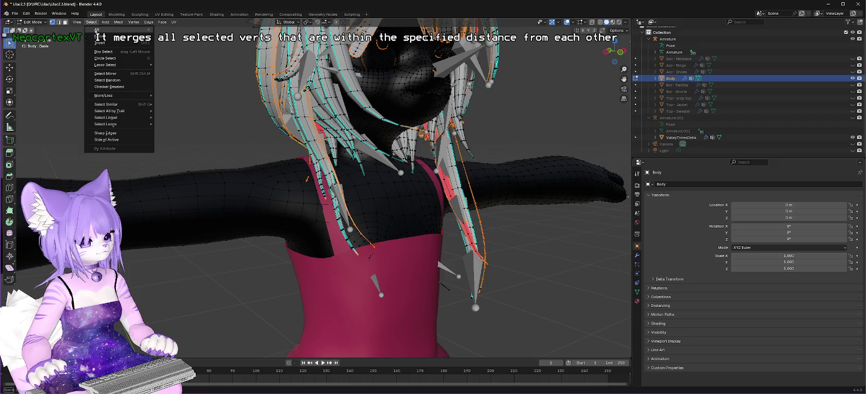
mouse_move(130, 112)
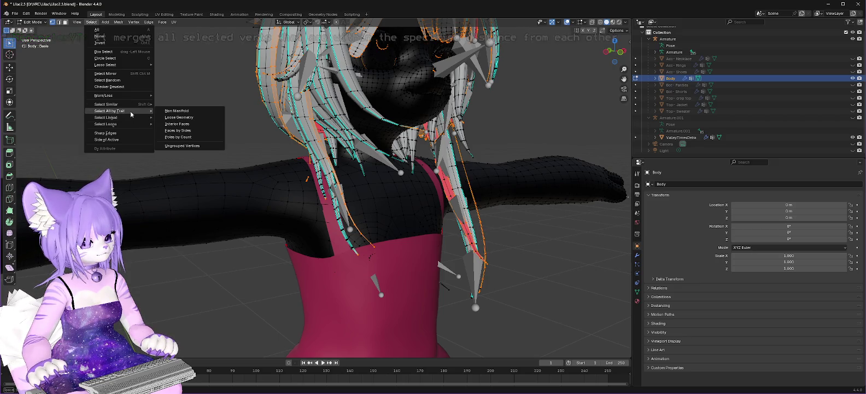
click(189, 115)
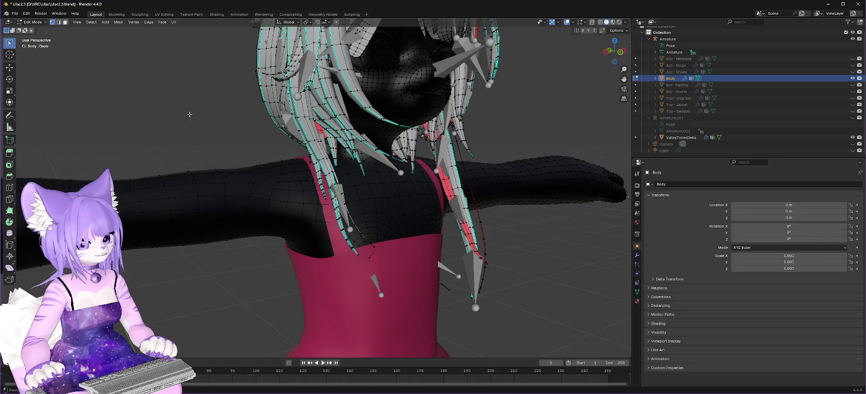
click(93, 23)
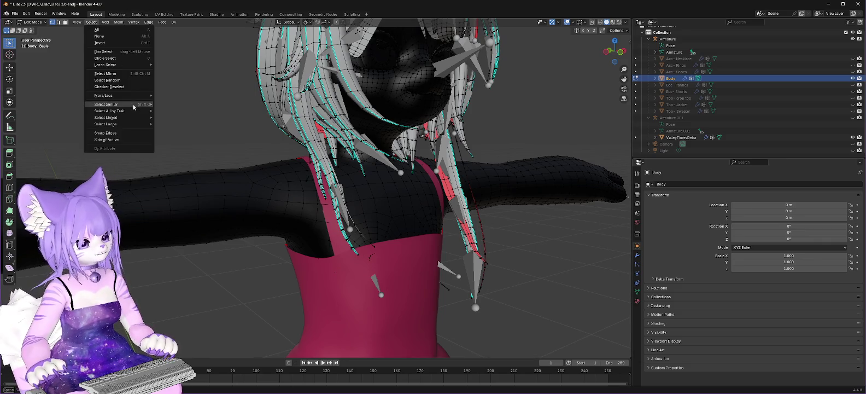
mouse_move(123, 111)
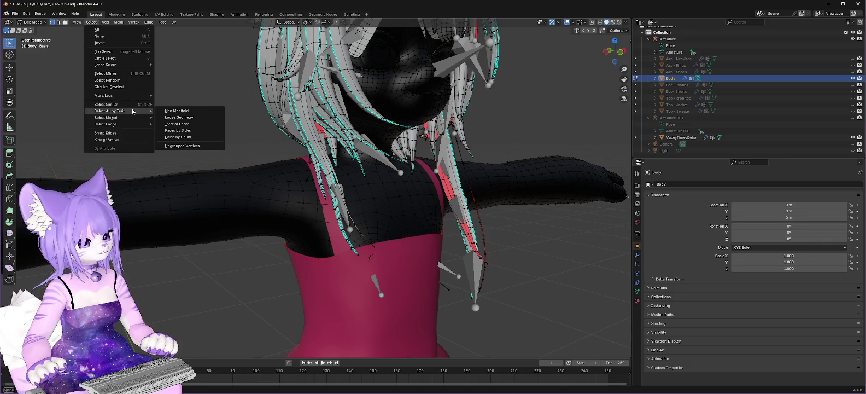
click(186, 126)
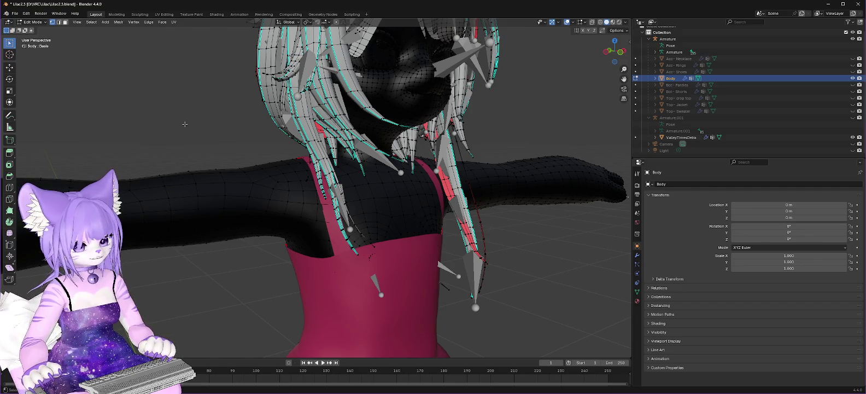
click(92, 23)
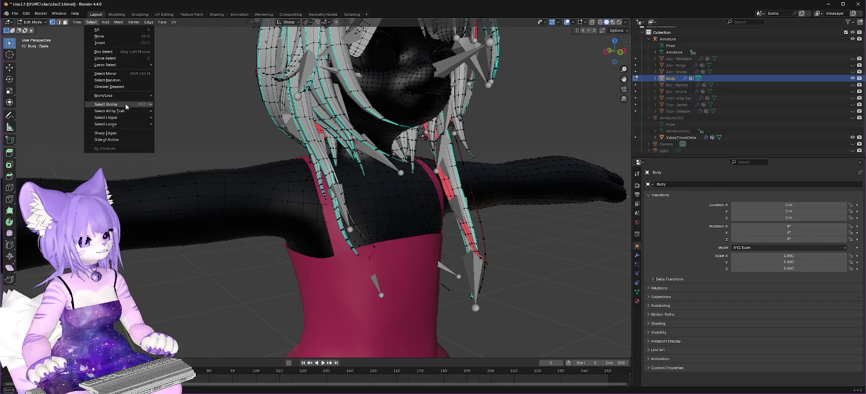
mouse_move(123, 111)
click(187, 133)
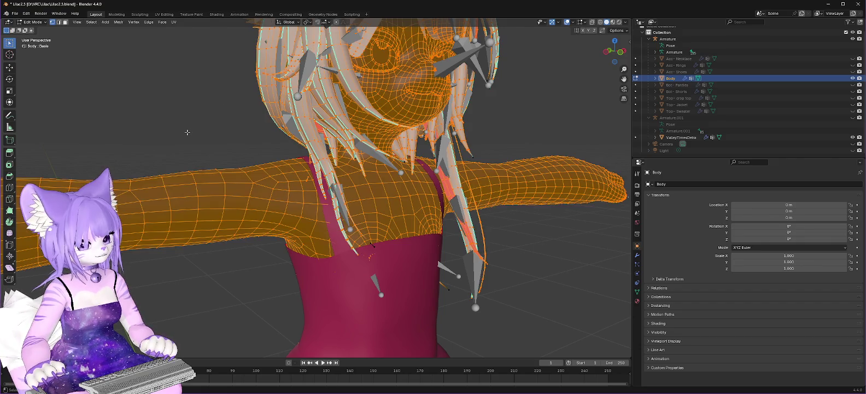
click(92, 22)
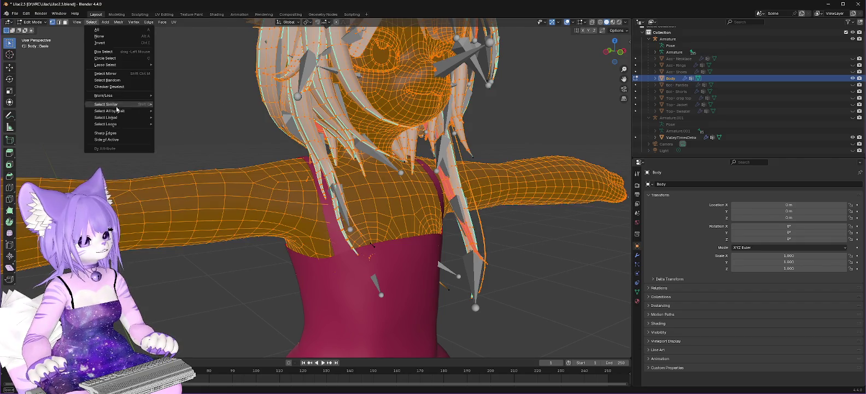
mouse_move(122, 111)
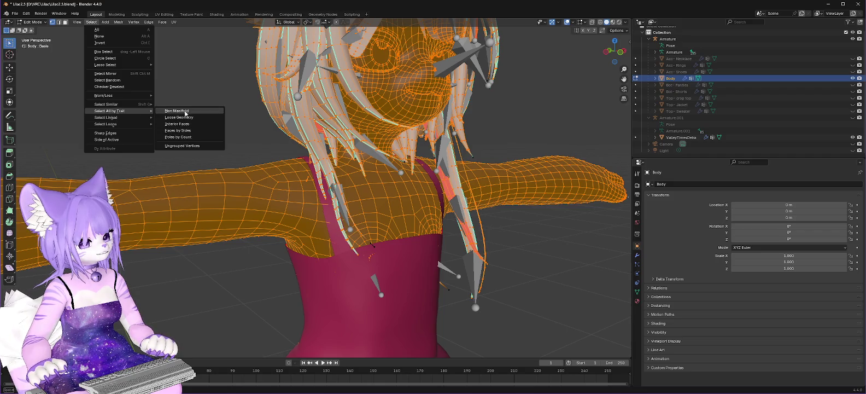
click(185, 111)
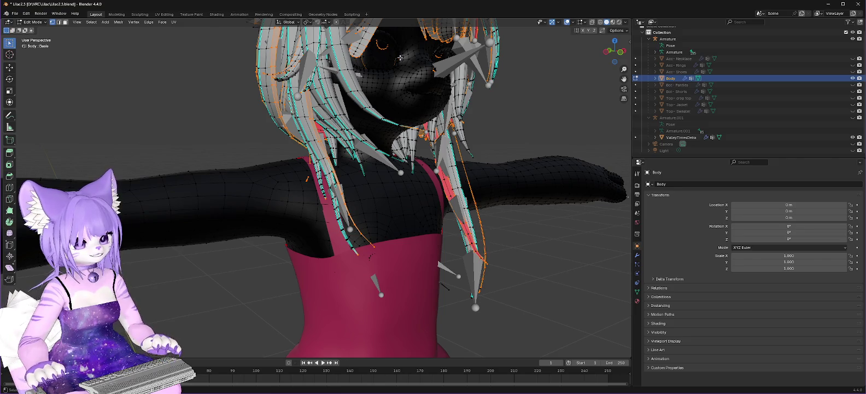
mouse_move(400, 58)
mouse_down()
mouse_move(403, 174)
mouse_move(478, 307)
mouse_move(465, 218)
mouse_up()
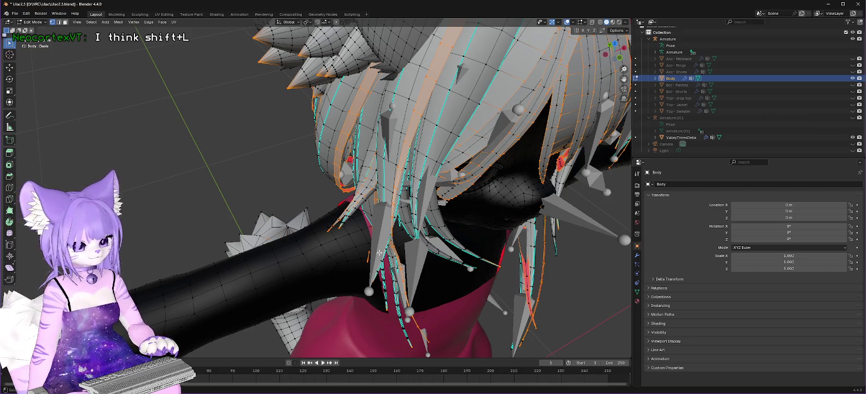
Deselect four linked hair strands with Shift+L, undoing one mistaken deselection.
key(shift+l)
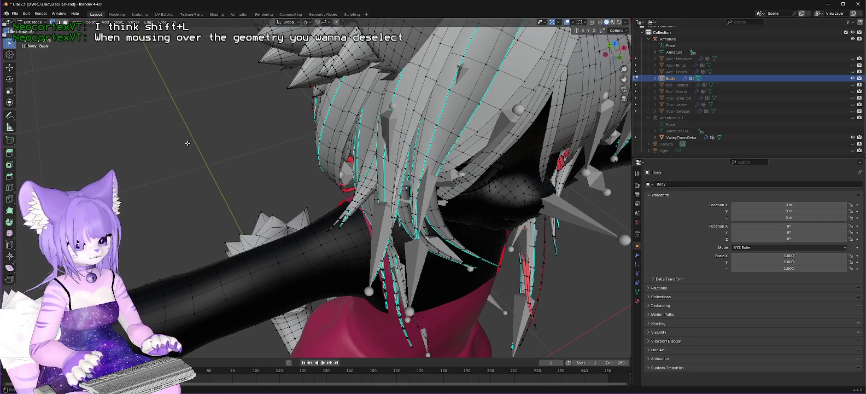
key(ctrl+z)
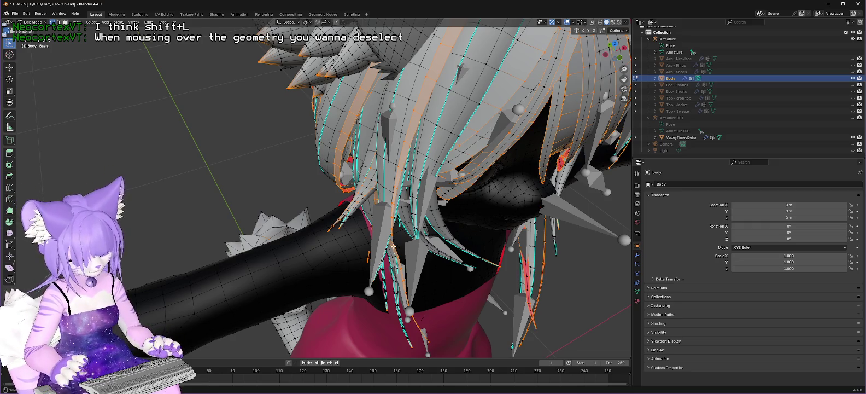
key(shift+l)
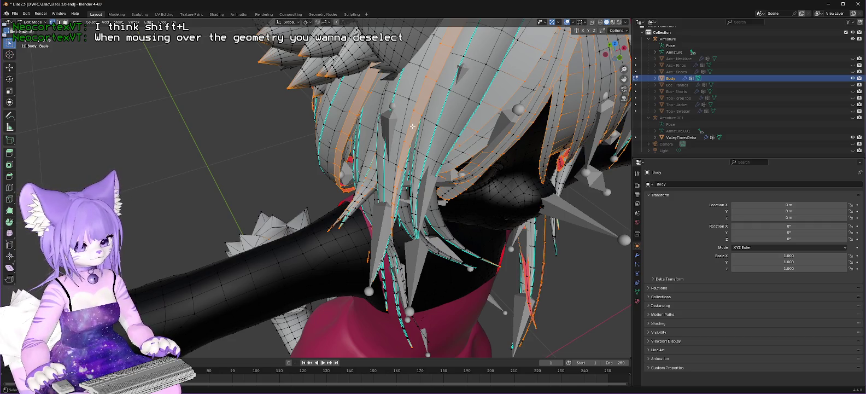
key(shift+l)
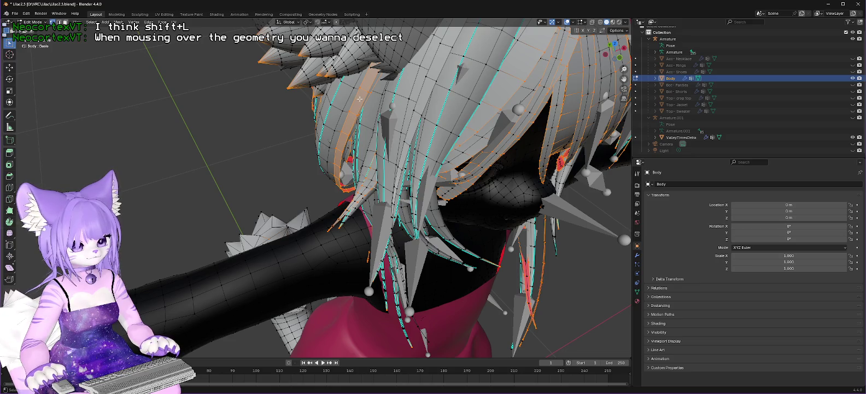
key(shift+l)
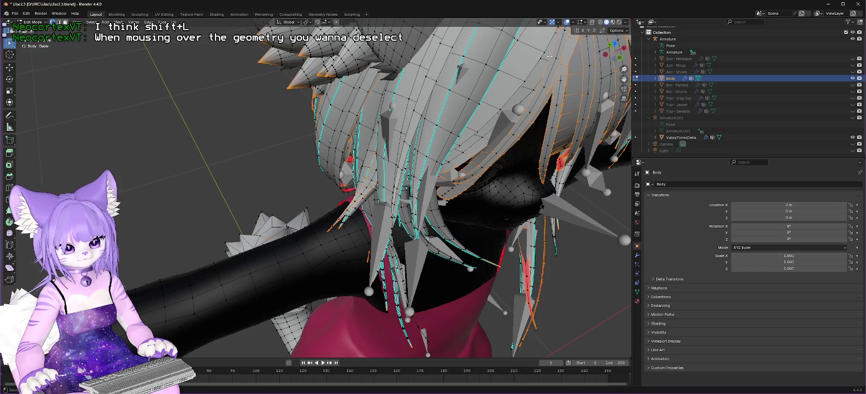
key(shift+l)
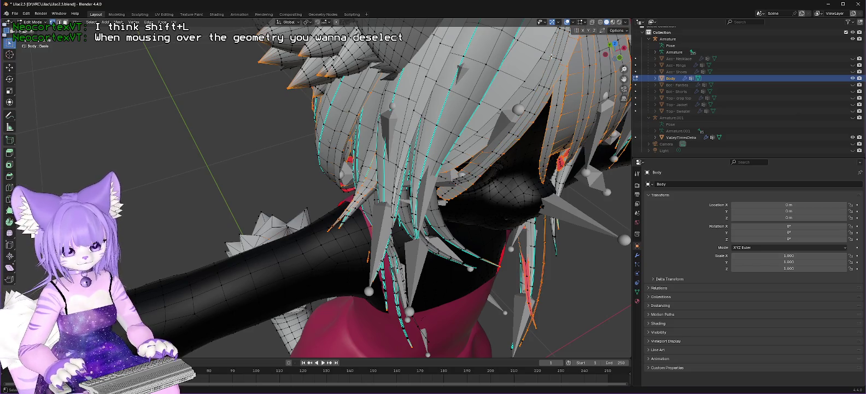